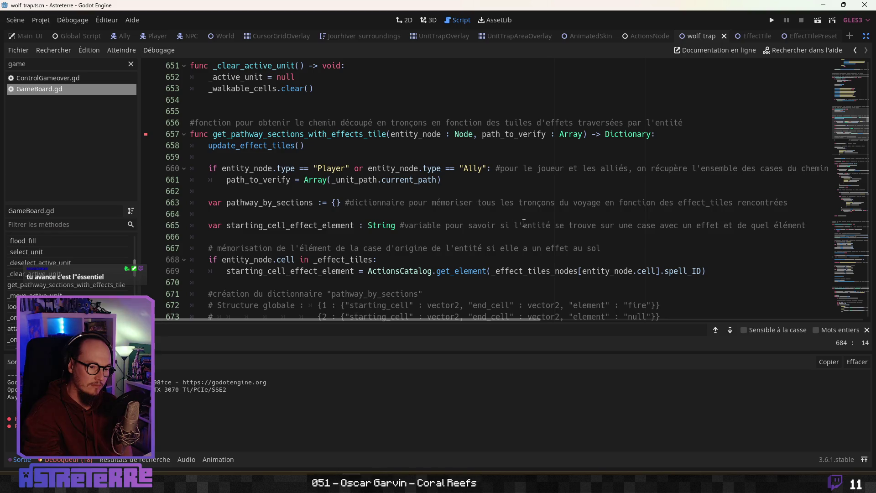
# Step: Add a colon after "Ally" in the comment on line 660 of the script
pyautogui.click(524, 222)
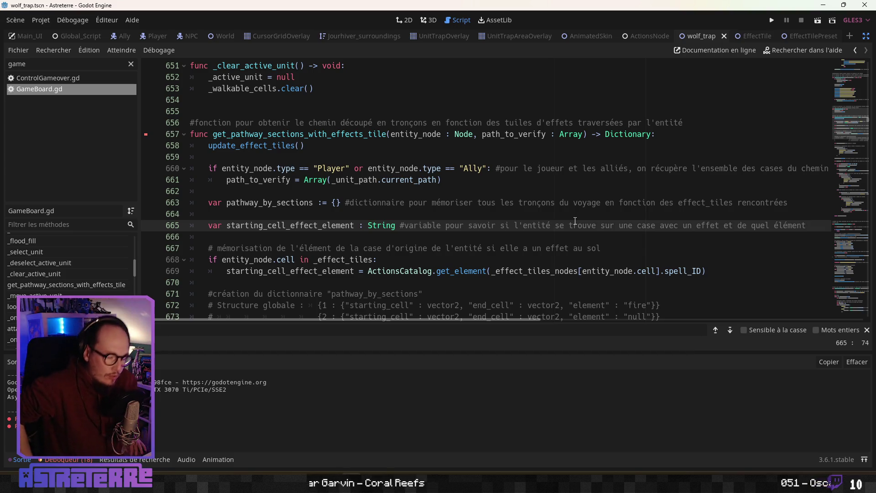
pyautogui.click(487, 168)
pyautogui.write(':')
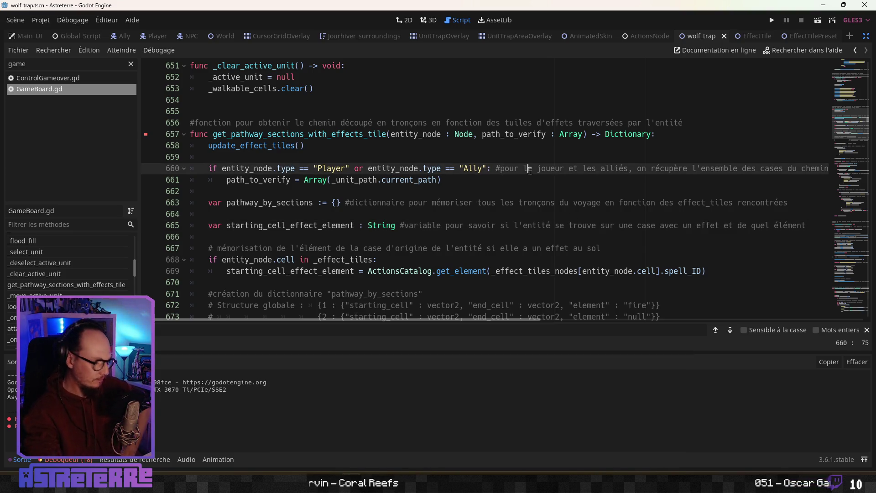
pyautogui.click(529, 170)
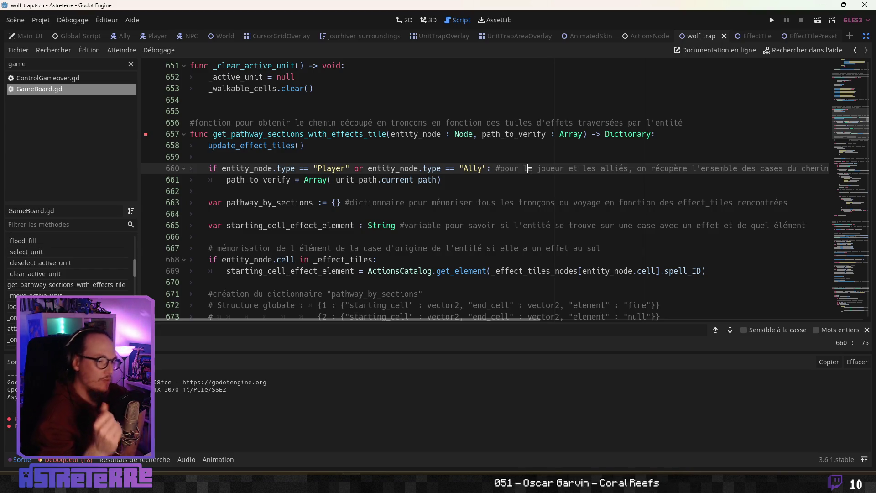
pyautogui.click(478, 195)
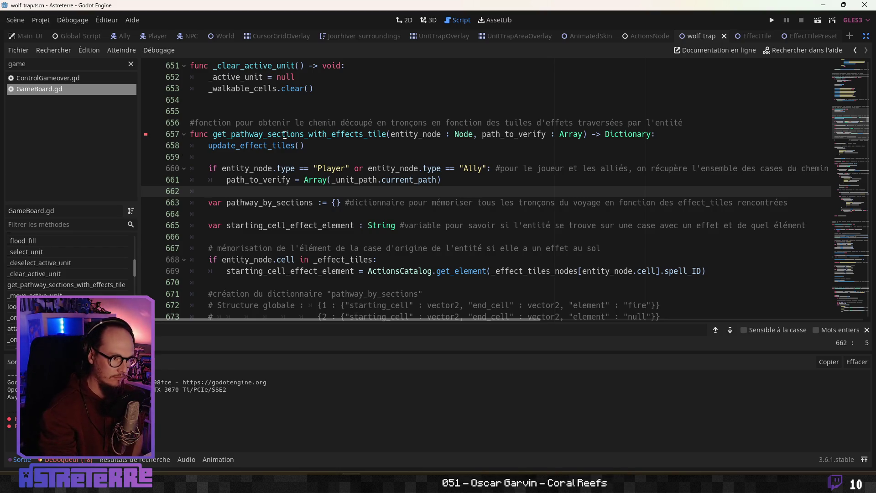
pyautogui.click(285, 135)
pyautogui.scroll(2, 282, 144)
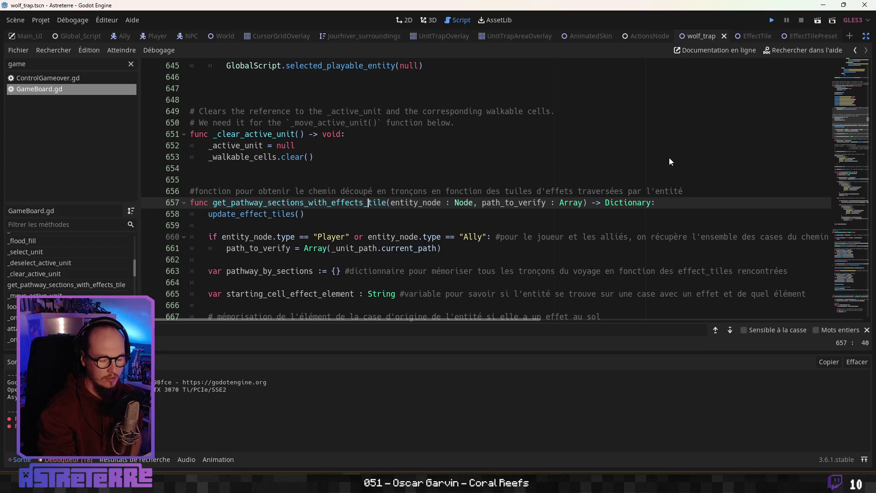
# Step: Run the game with F5 and unequip Alex's gold helmet and chestplate
pyautogui.press('F5')
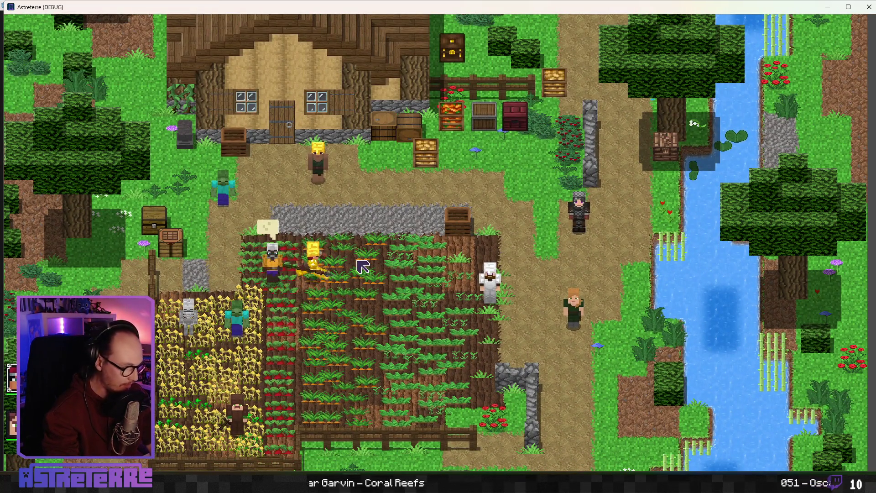
pyautogui.press('i')
pyautogui.click(237, 409)
pyautogui.click(290, 405)
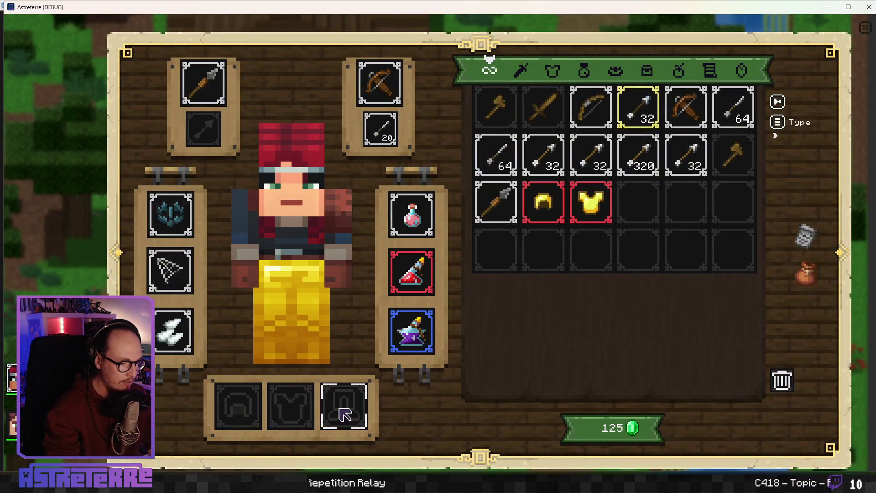
pyautogui.press('i')
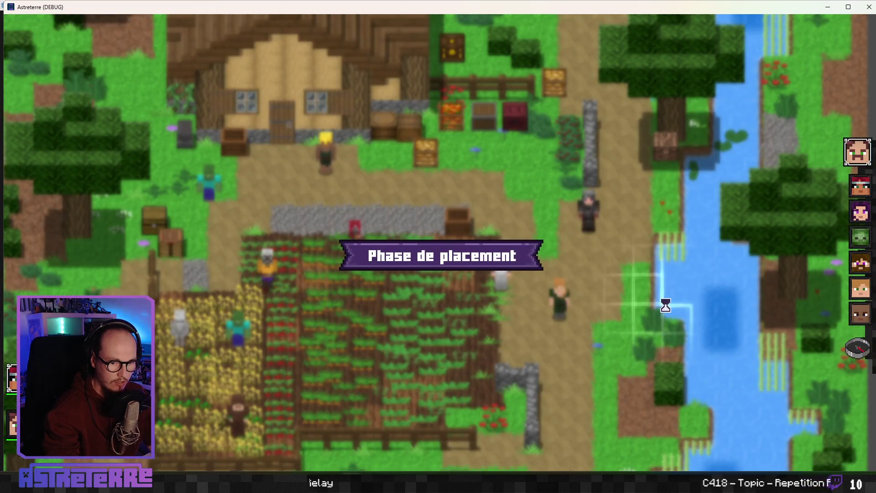
# Step: Start the battle, end Steve Junior's turn and lay a trap beside Alex
pyautogui.click(858, 348)
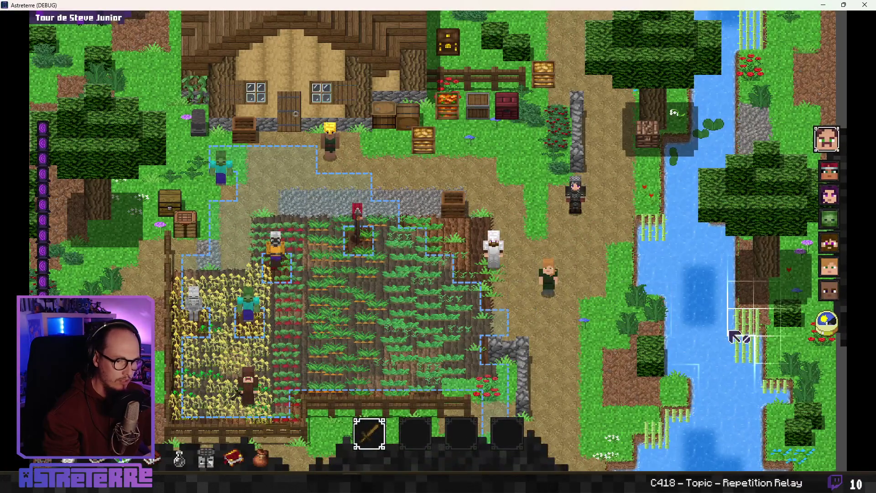
pyautogui.click(827, 322)
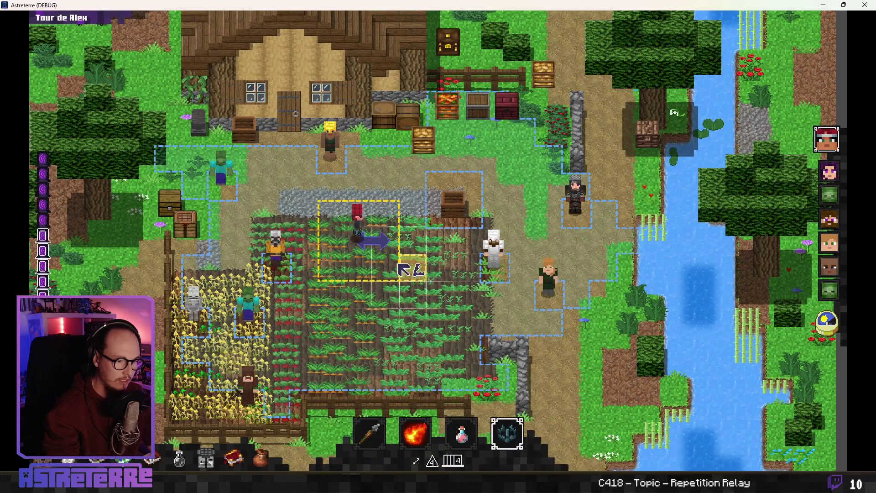
pyautogui.click(396, 264)
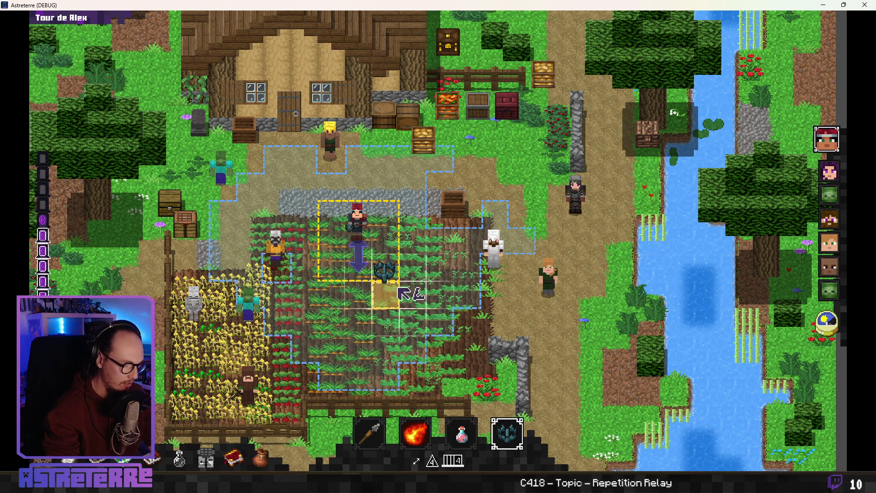
# Step: Toggle Alex's equipment panel open and shut to get back to the battle map
pyautogui.press('i')
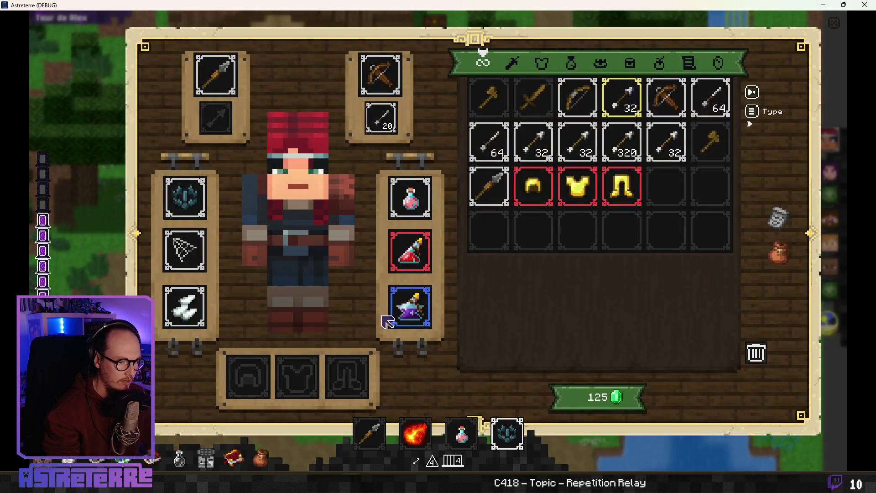
pyautogui.press('i')
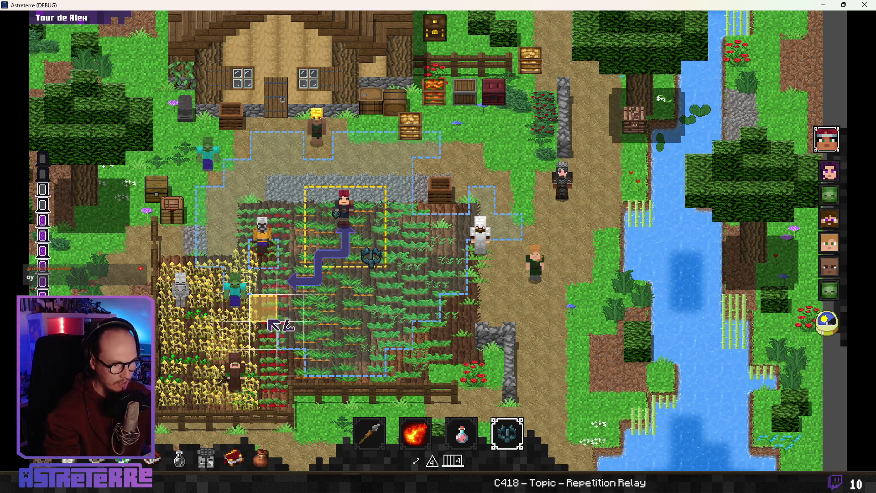
# Step: Pan the map and lay a second trap with the trap skill
pyautogui.press('Left')
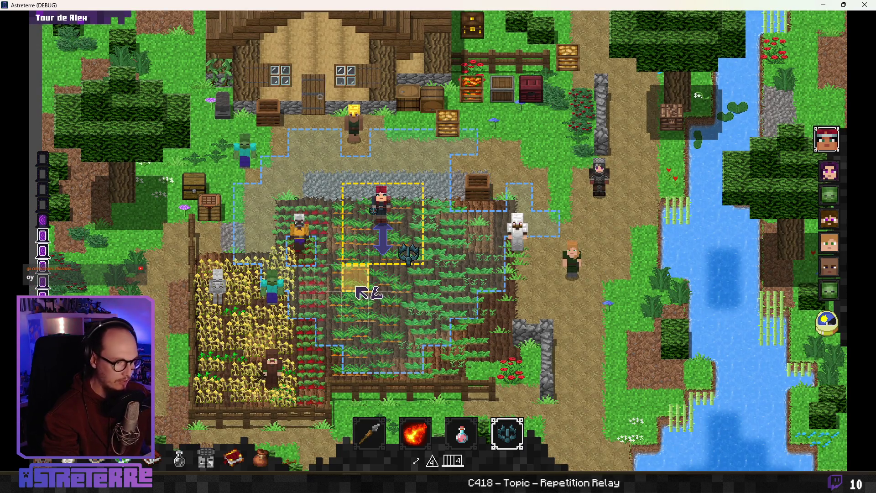
pyautogui.click(414, 207)
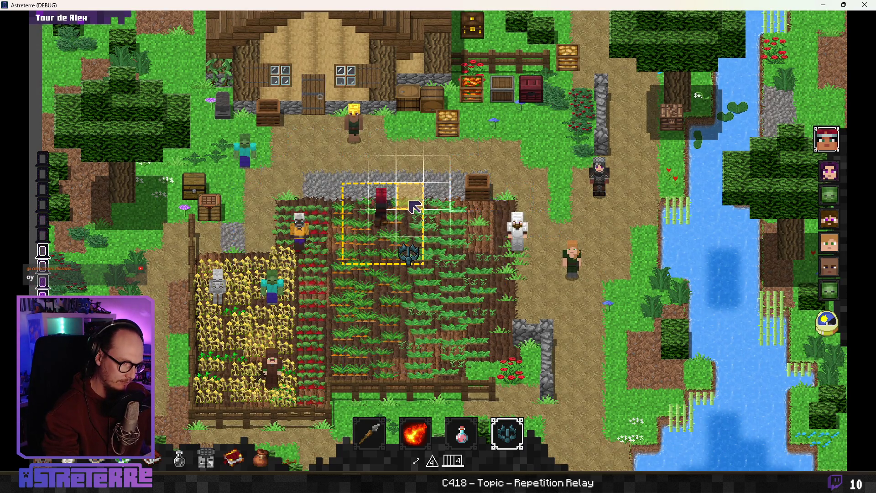
pyautogui.click(414, 207)
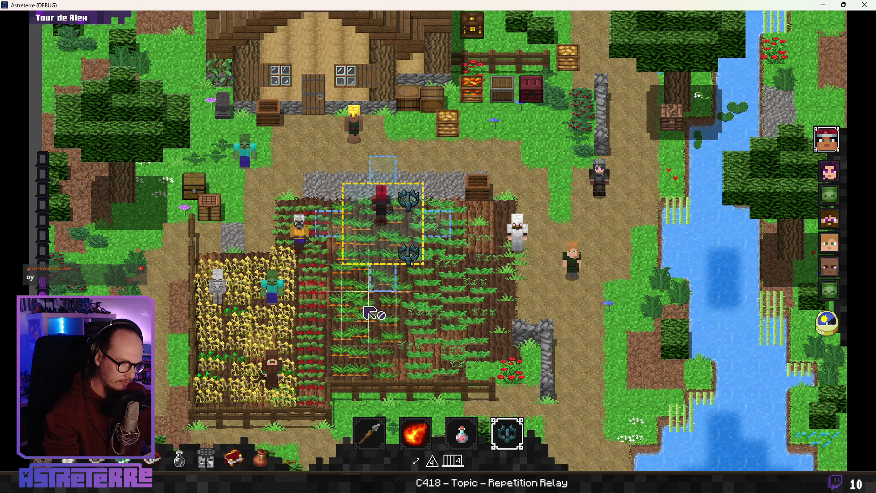
# Step: Show unit health bars, reselect the trap skill and place another trap to hit the breakpoint
pyautogui.press('alt')
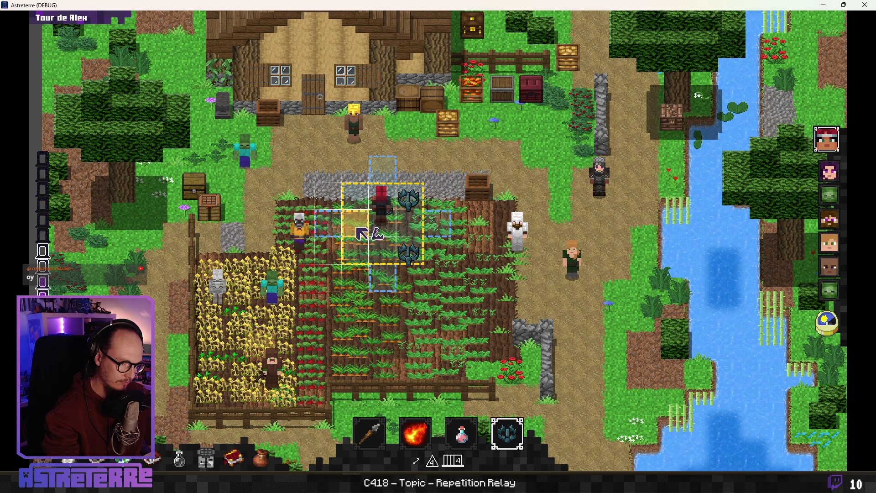
pyautogui.click(506, 432)
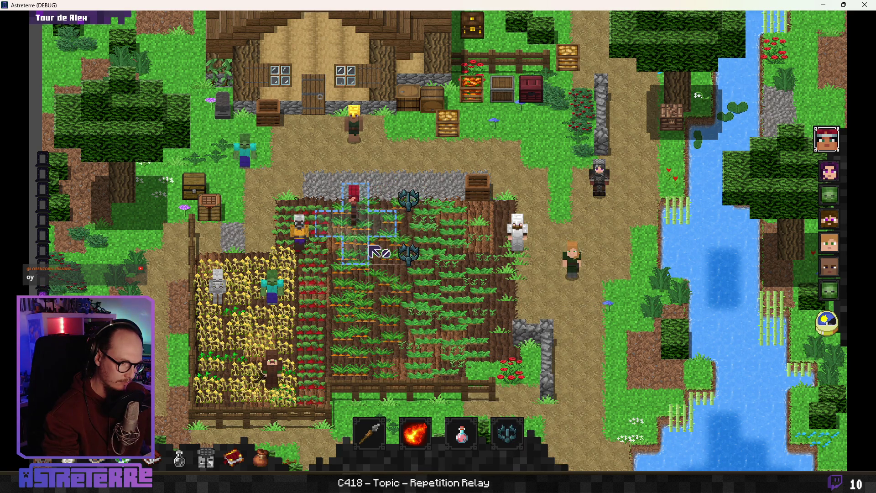
pyautogui.click(515, 433)
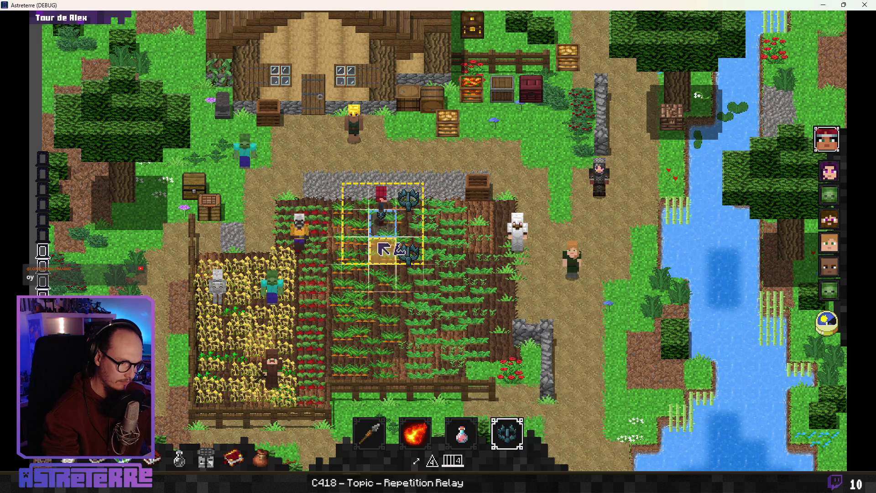
pyautogui.click(351, 223)
# Step: Inspect lines 1173–1175 at the breakpoint, stop the debug game and switch to Notion
pyautogui.click(318, 214)
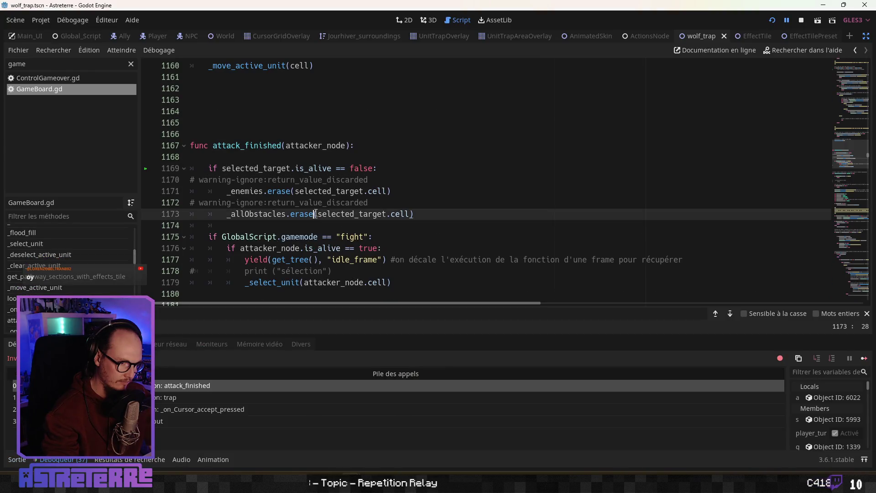
pyautogui.click(323, 236)
pyautogui.scroll(-2, 335, 268)
pyautogui.scroll(2, 335, 268)
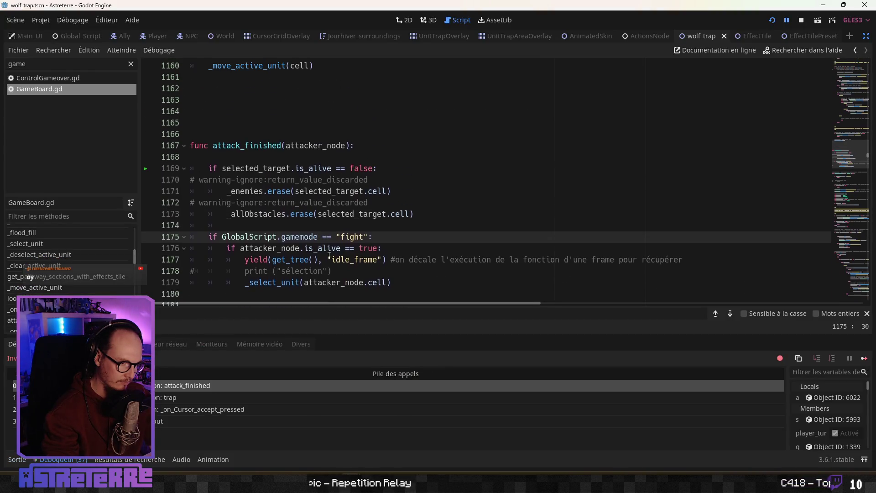
pyautogui.click(800, 20)
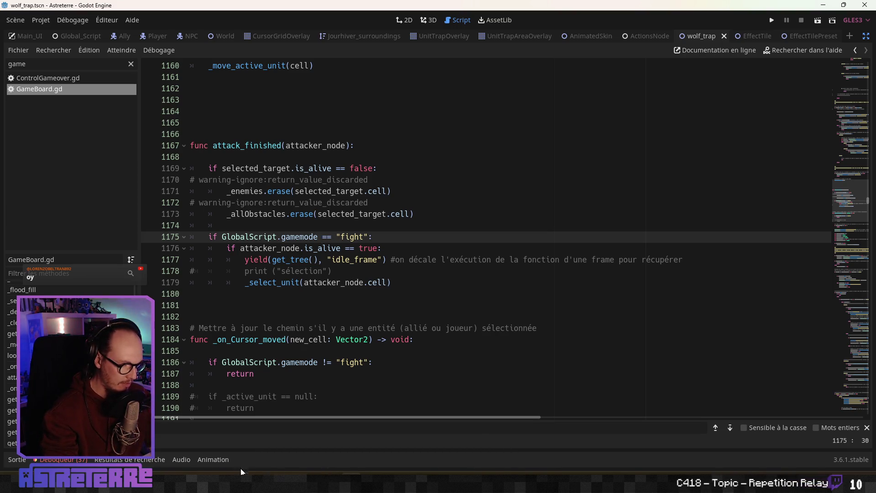
pyautogui.press('F5')
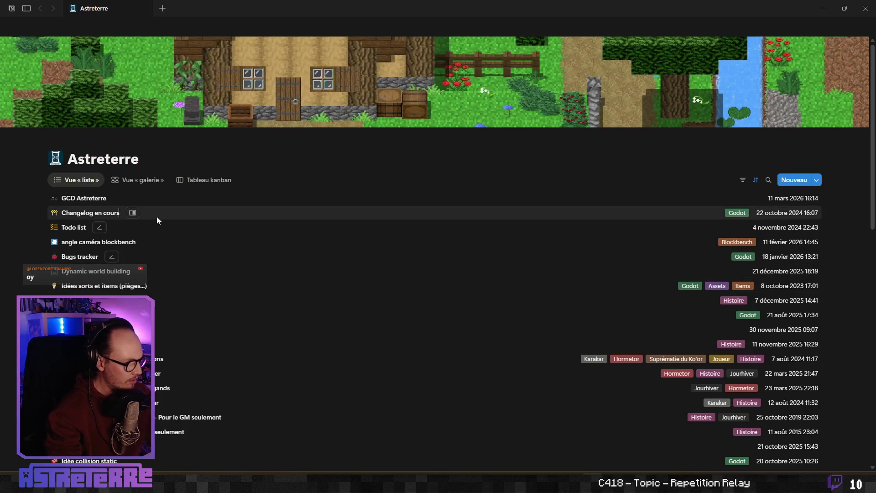
# Step: Open the Changelog en cours page as a full page
pyautogui.click(145, 215)
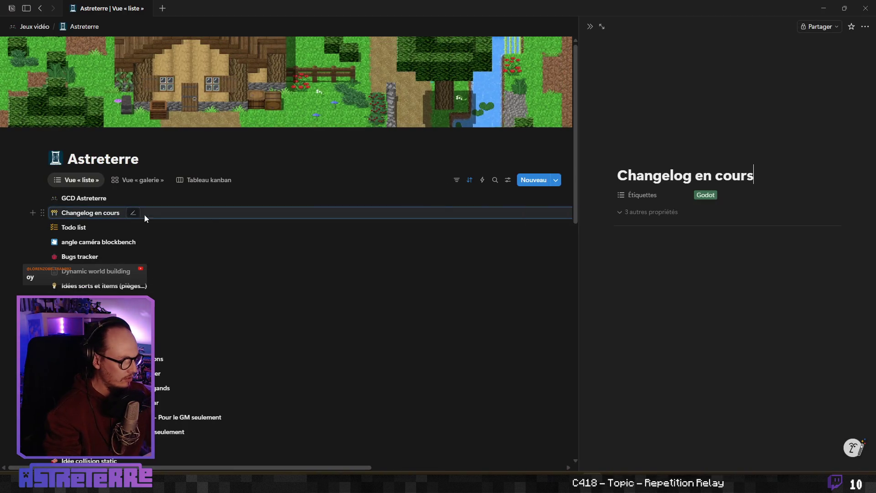
pyautogui.click(595, 27)
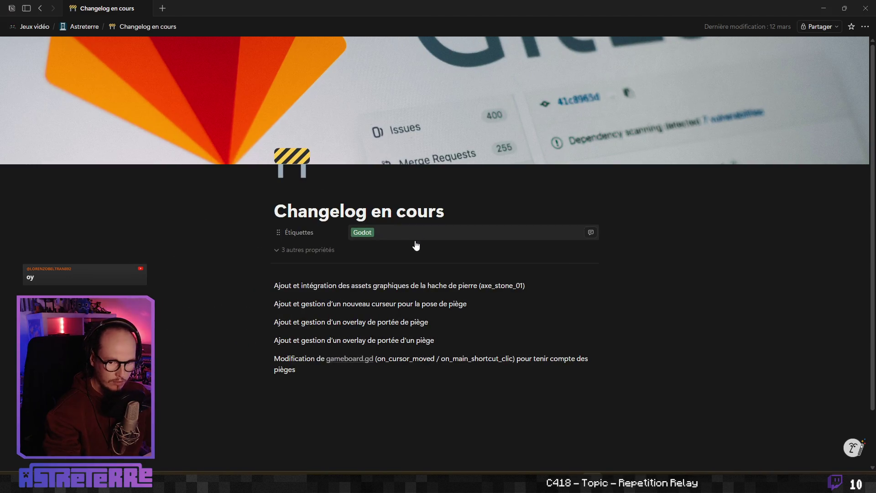
pyautogui.scroll(-2, 414, 244)
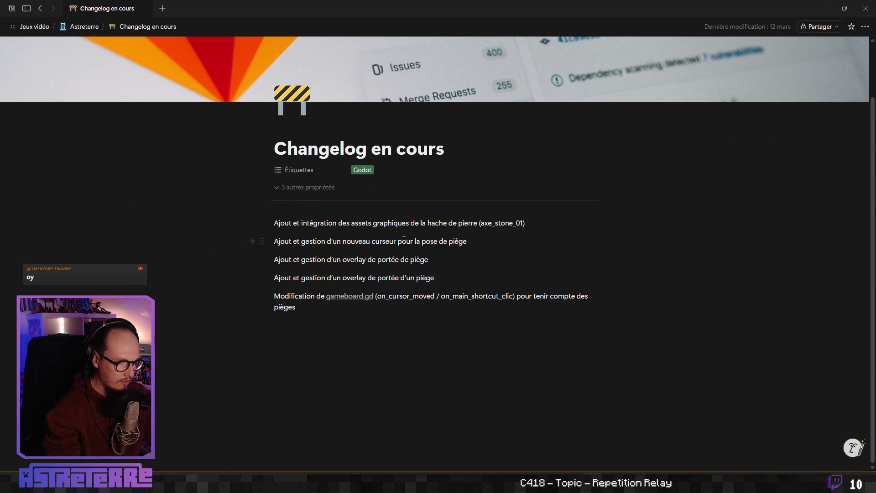
# Step: Add a second entry reading "Ajout des scènes modulables des pièges"
pyautogui.click(549, 225)
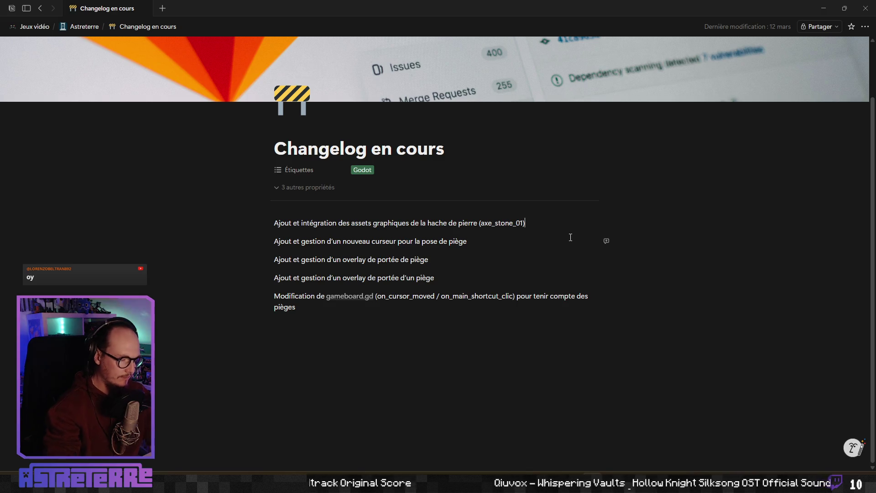
pyautogui.press('Return')
pyautogui.write('Ajout et')
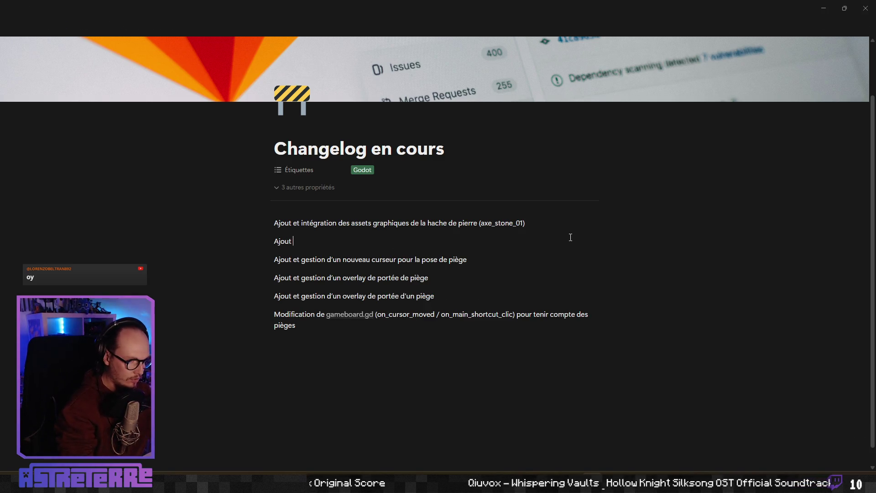
pyautogui.press('BackSpace')
pyautogui.press('BackSpace')
pyautogui.press('BackSpace')
pyautogui.write('des')
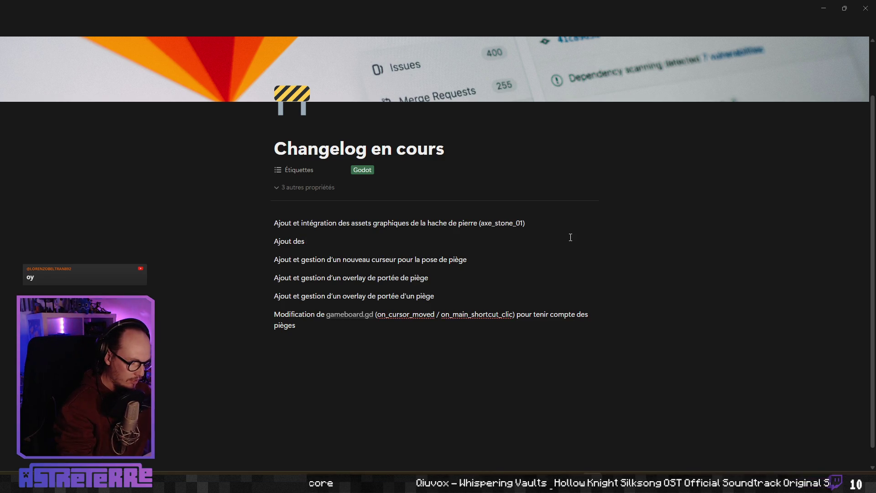
pyautogui.write(' scènes')
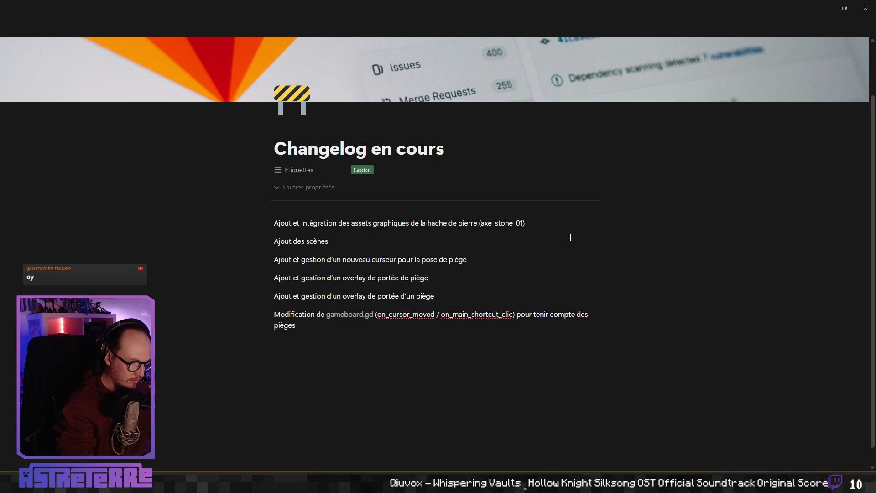
pyautogui.write(' de')
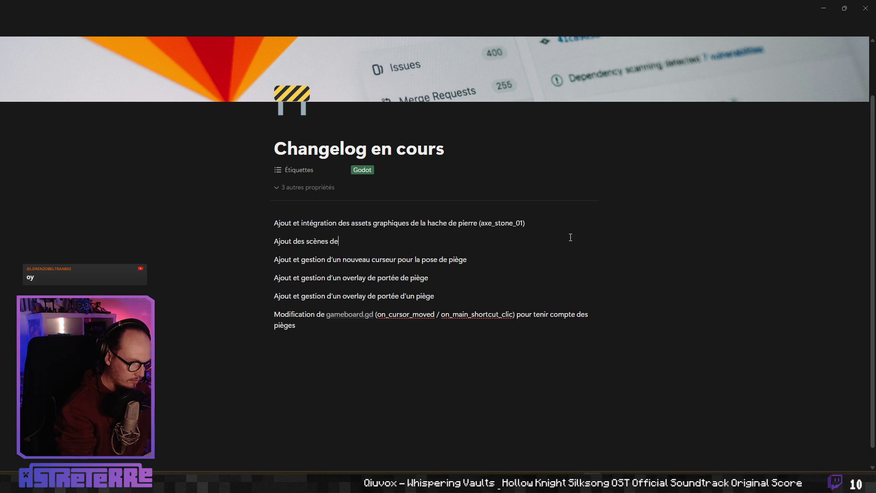
pyautogui.write('s pièg')
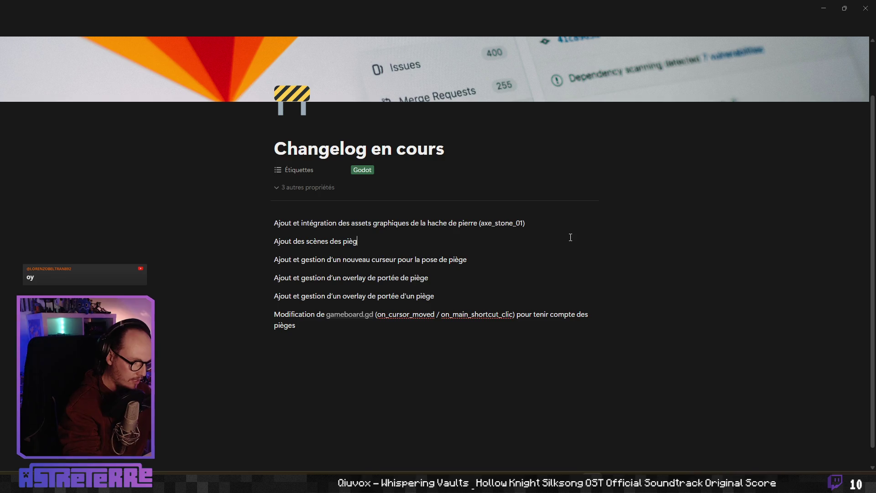
pyautogui.write('es')
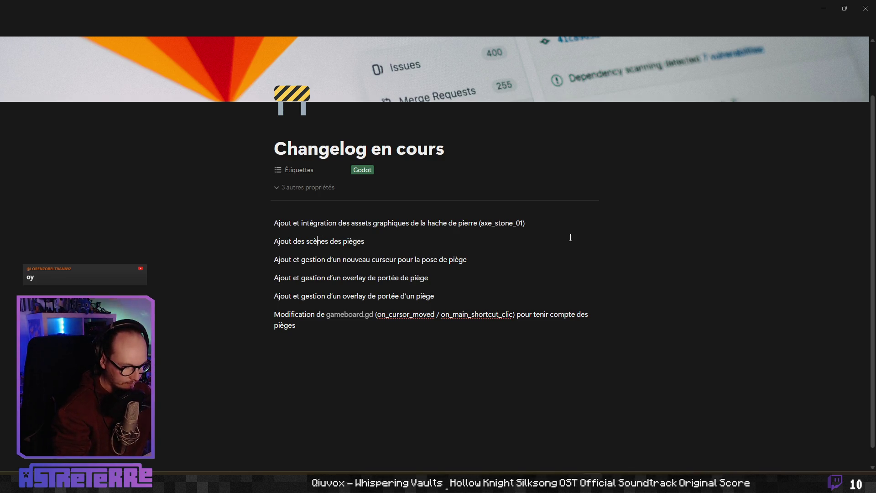
pyautogui.press('Right')
pyautogui.press('Right')
pyautogui.press('Right')
pyautogui.write('modulables')
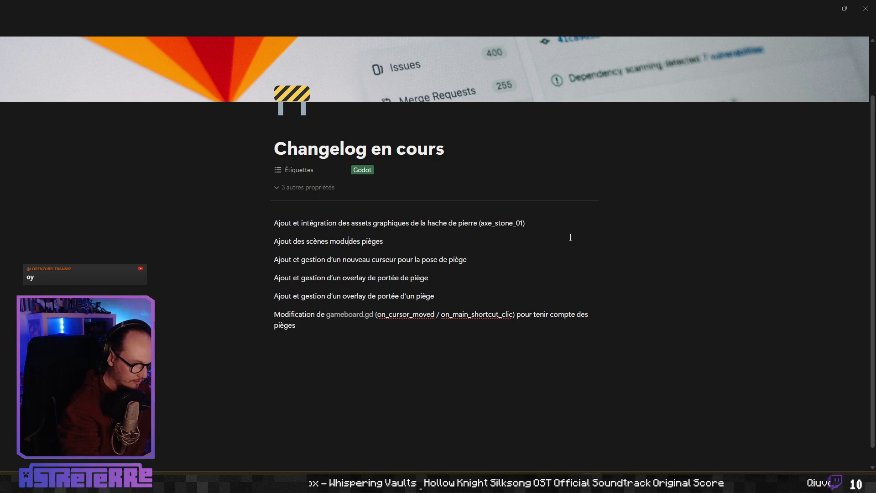
pyautogui.press('End')
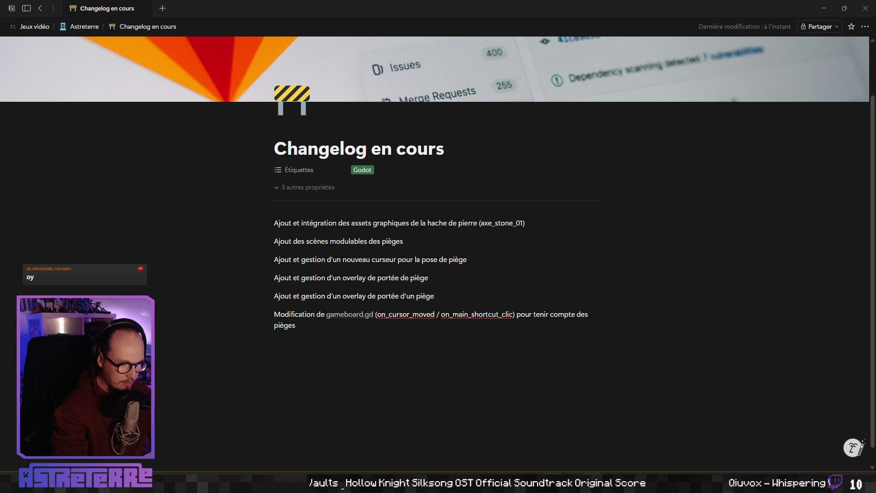
# Step: Append GenericTrapScene.tscn to the cursor entry and add a Wolf_trap (animation + scène) entry
pyautogui.hotkey('alt', 'Tab')
pyautogui.hotkey('alt', 'Tab')
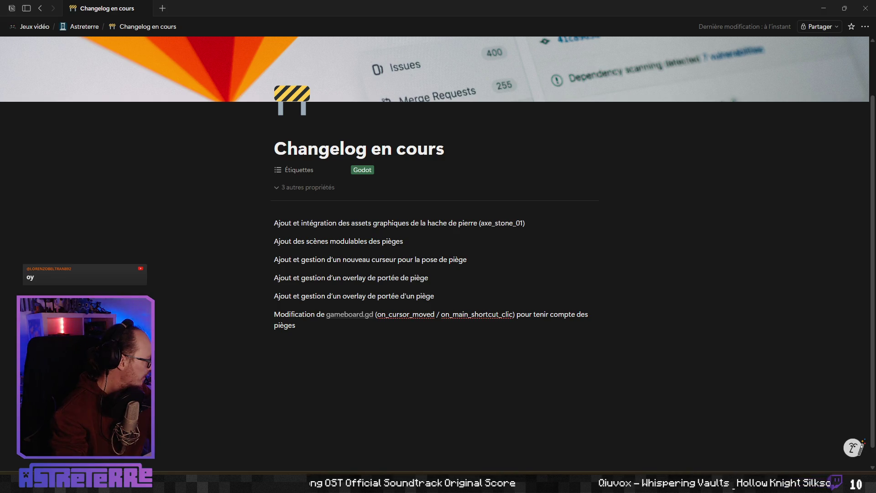
pyautogui.write('Generic')
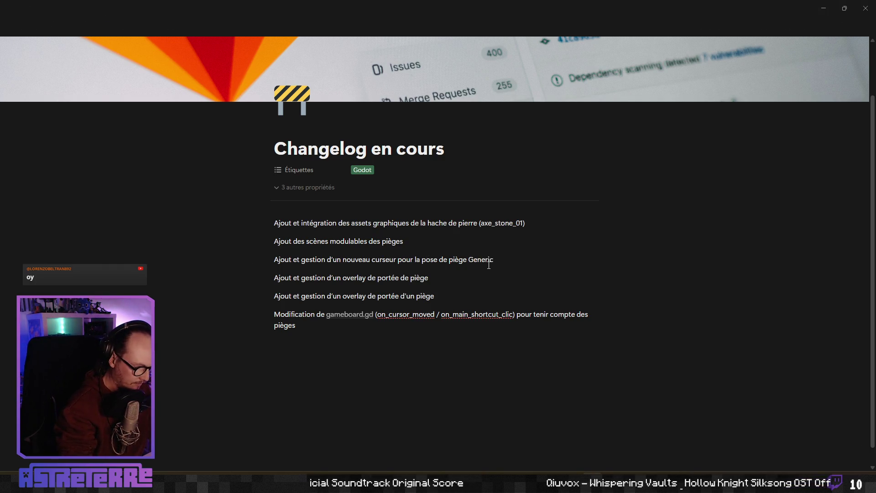
pyautogui.write('TrapScene.tsc')
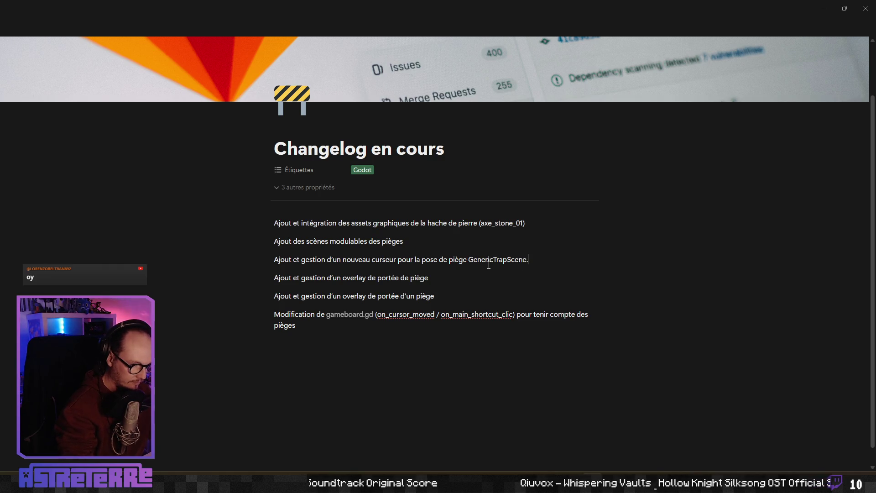
pyautogui.write('n')
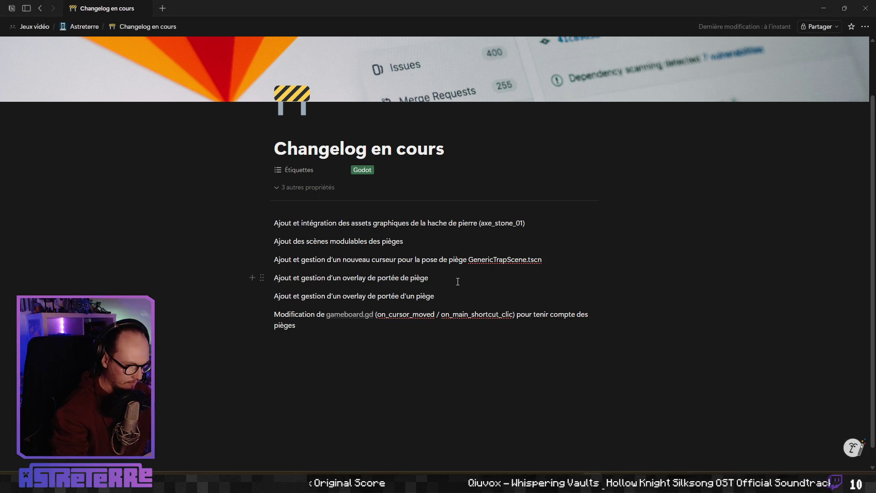
pyautogui.press('Return')
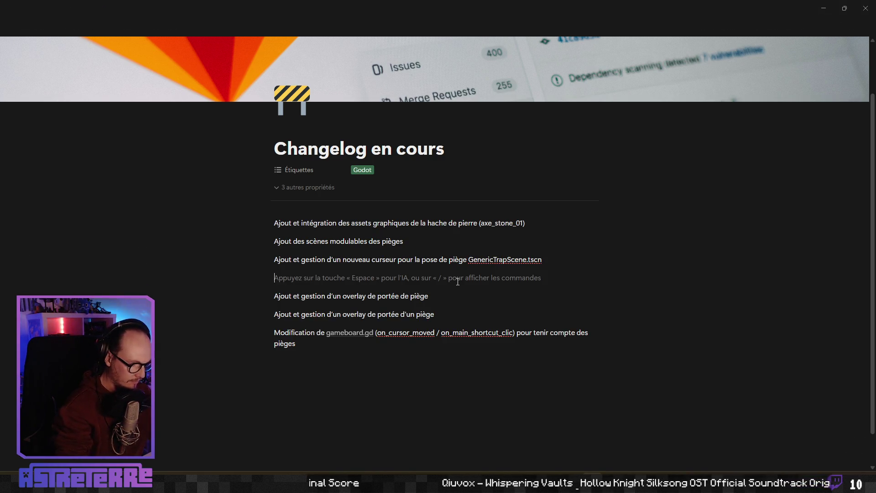
pyautogui.write('Ajout du pièg')
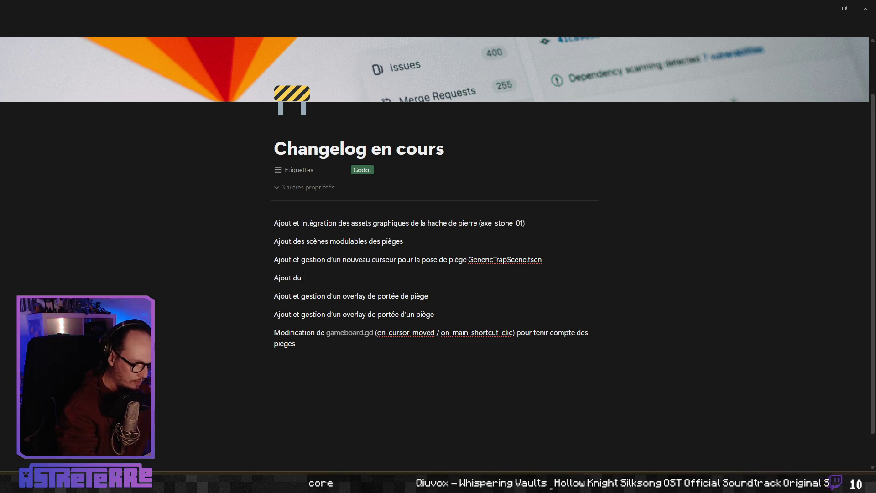
pyautogui.write('e Woi')
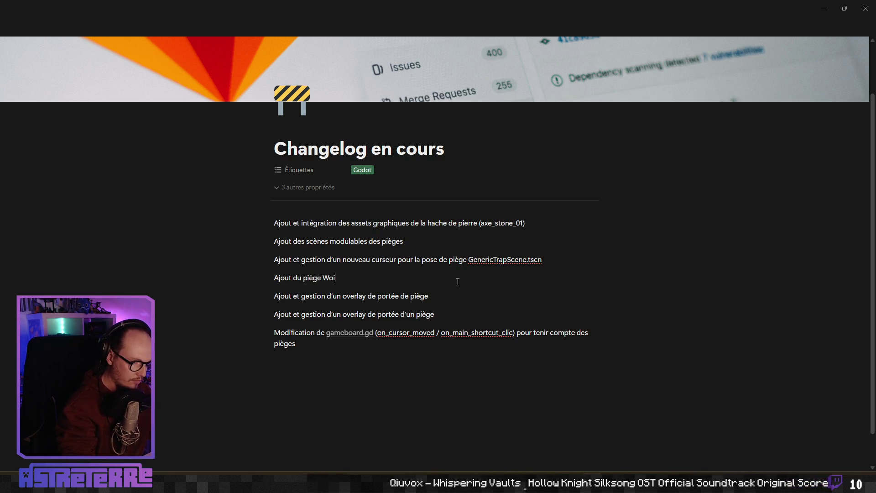
pyautogui.write('lf_trap')
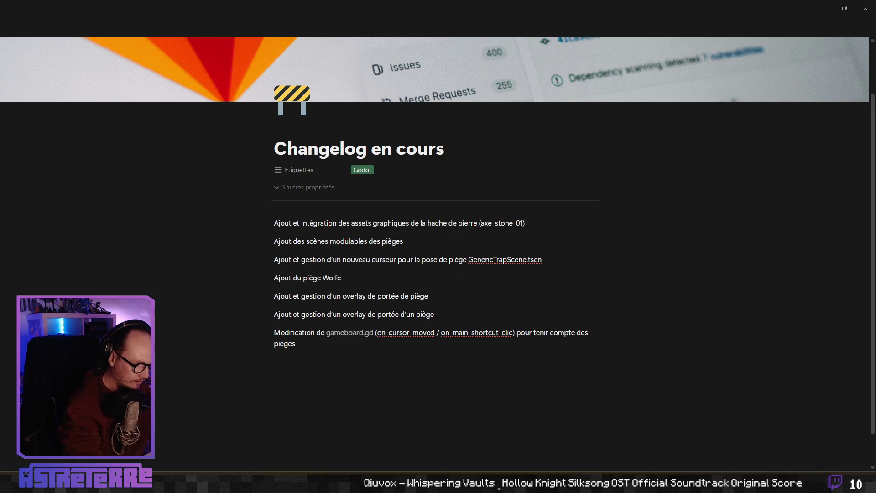
pyautogui.write(' (a')
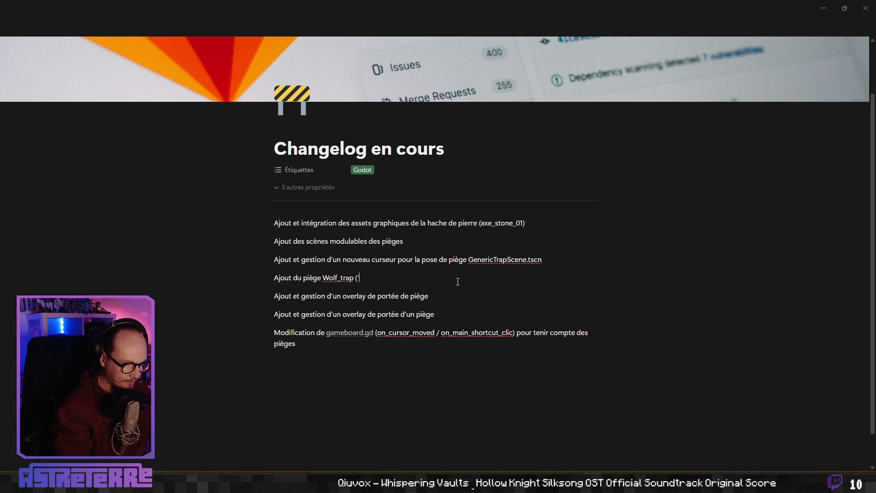
pyautogui.press('BackSpace')
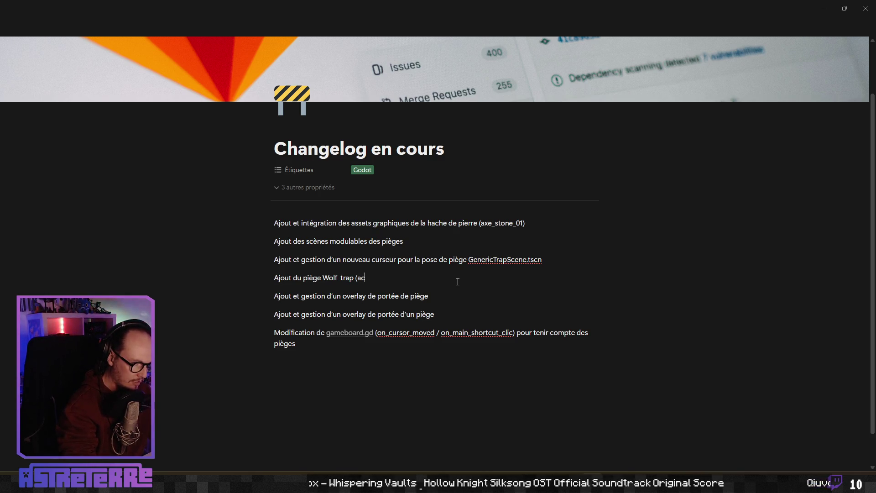
pyautogui.write('animation')
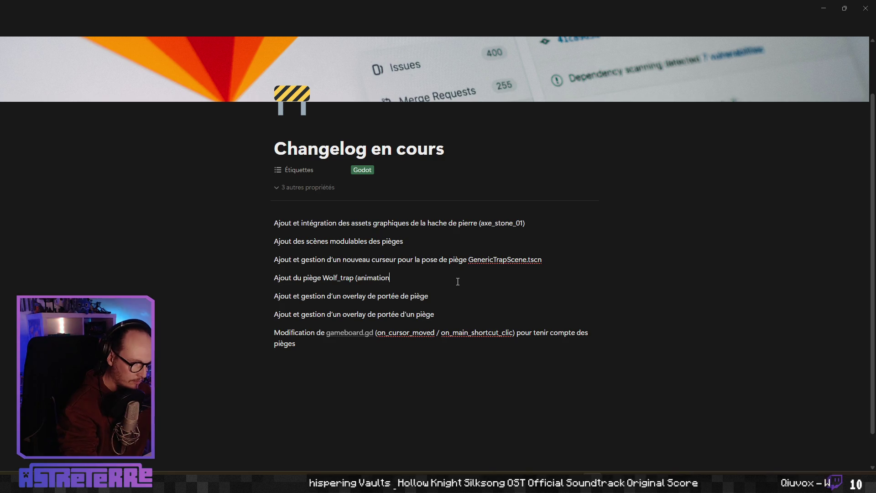
pyautogui.write(' + scène')
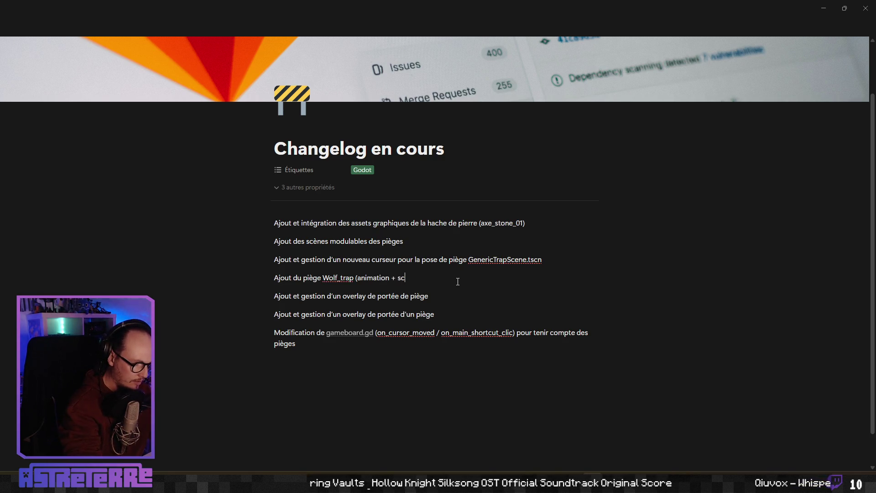
pyautogui.write(')')
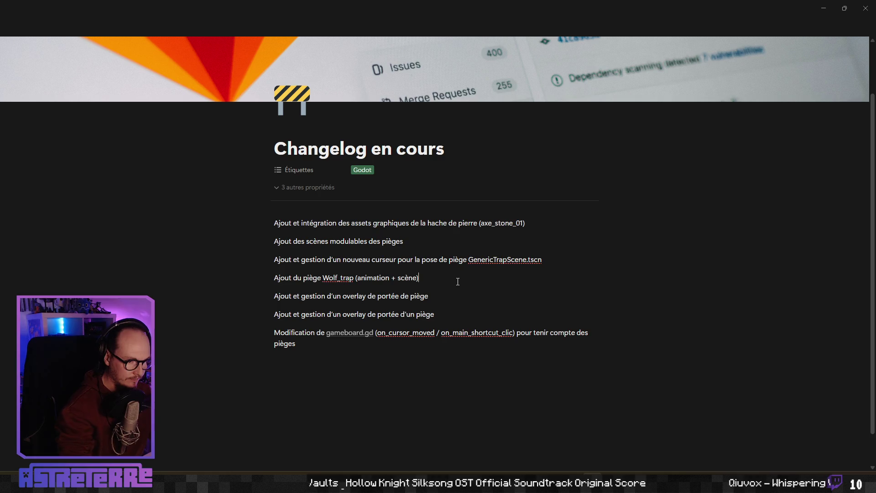
# Step: Add a bottom entry about modifying the wolf_trap icon
pyautogui.press('Return')
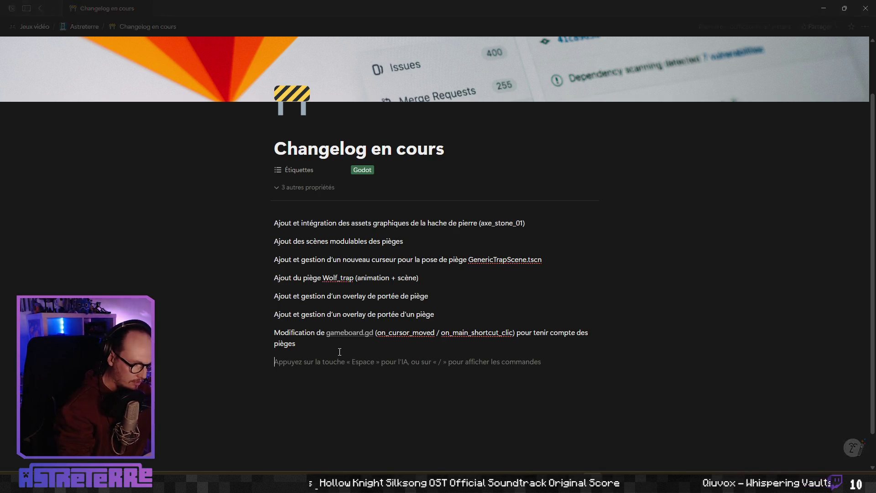
pyautogui.write('Modiifica')
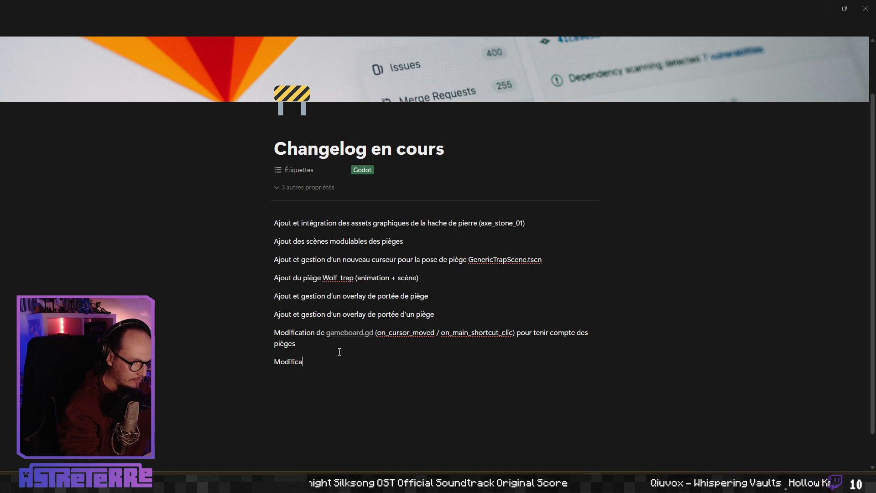
pyautogui.write("tion de l'")
pyautogui.write('’icone wo')
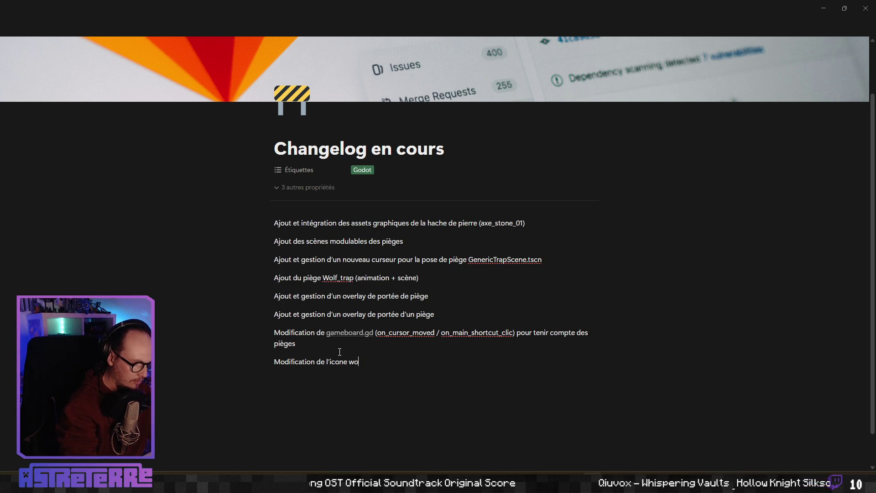
pyautogui.write('trap')
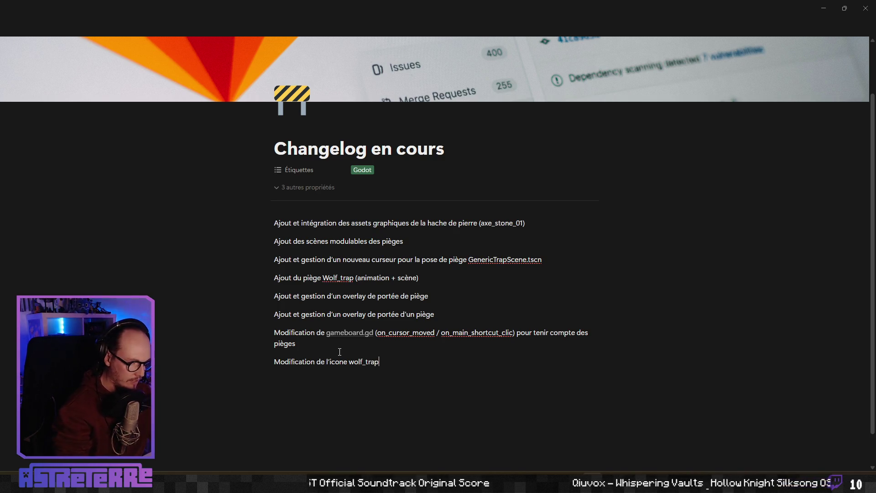
pyautogui.click(340, 352)
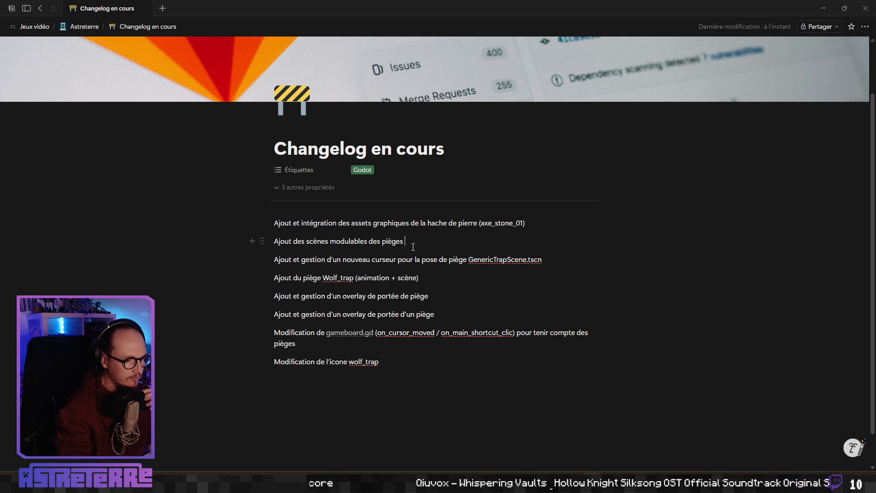
# Step: Add a third entry "Ajout des assets des nouveaux types au sol quand on fait tab (piercing)"
pyautogui.press('Return')
pyautogui.write('A')
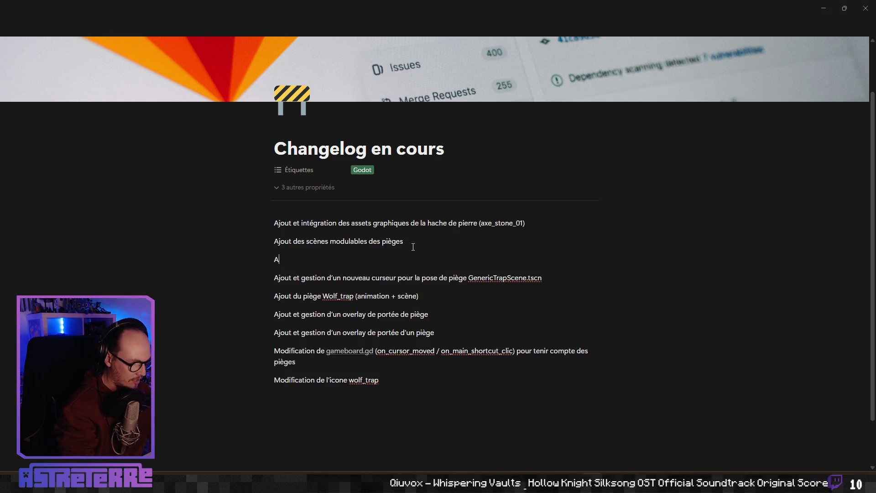
pyautogui.write('jout des')
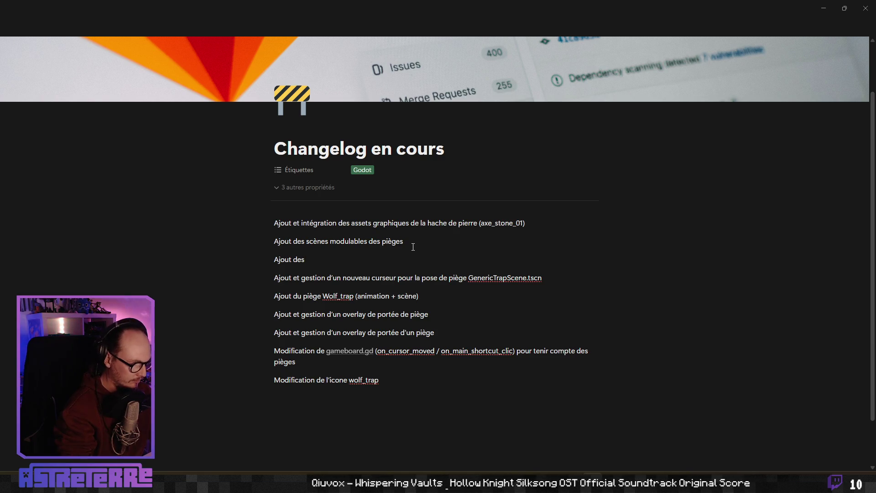
pyautogui.write(' différe')
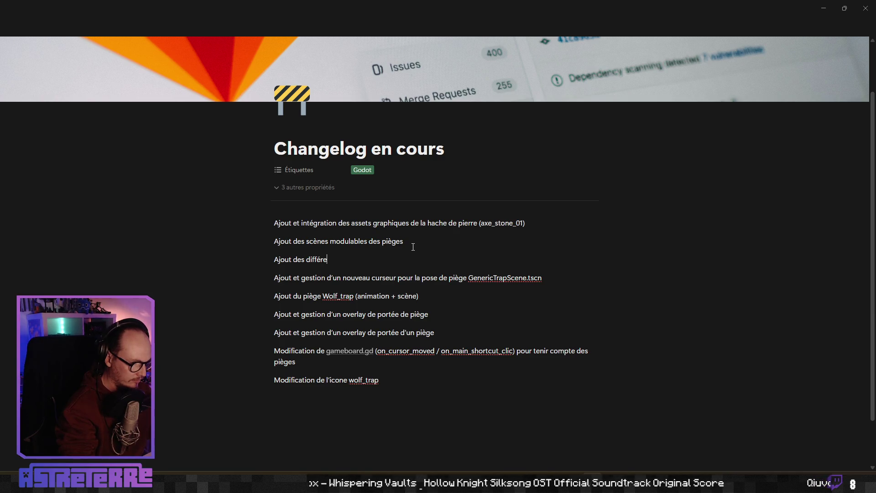
pyautogui.write('nts types')
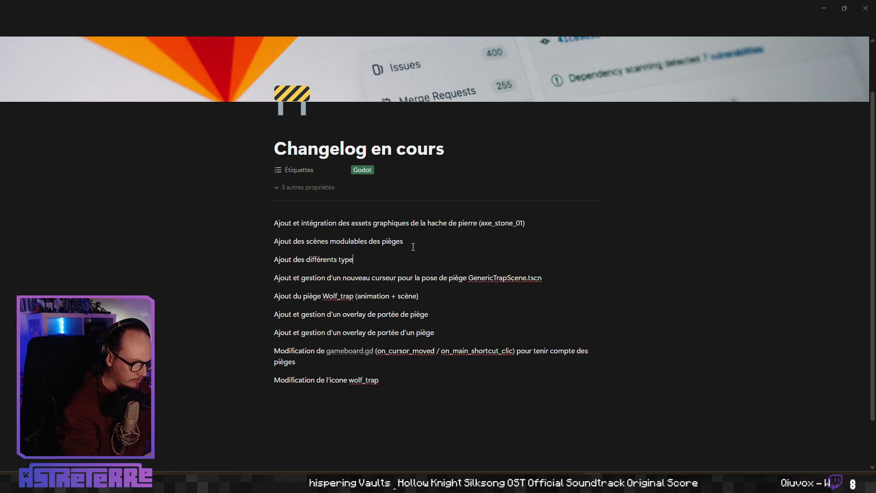
pyautogui.press('BackSpace')
pyautogui.press('BackSpace')
pyautogui.press('BackSpace')
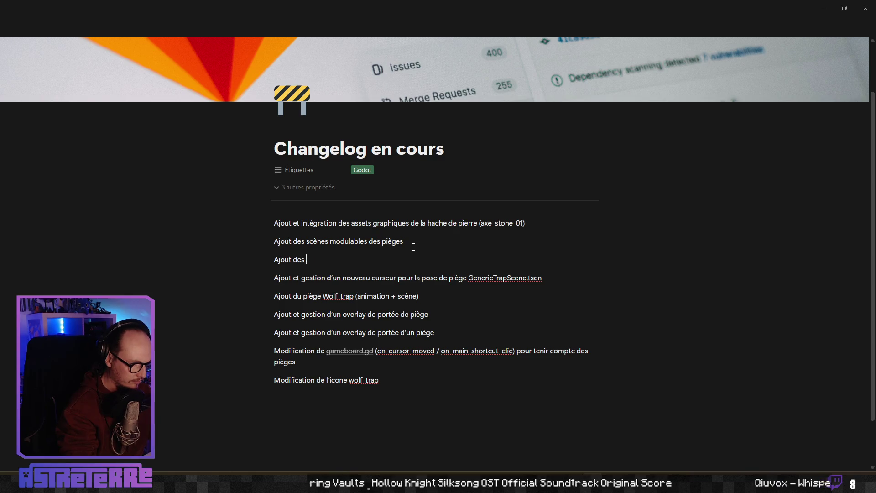
pyautogui.write('nouveau')
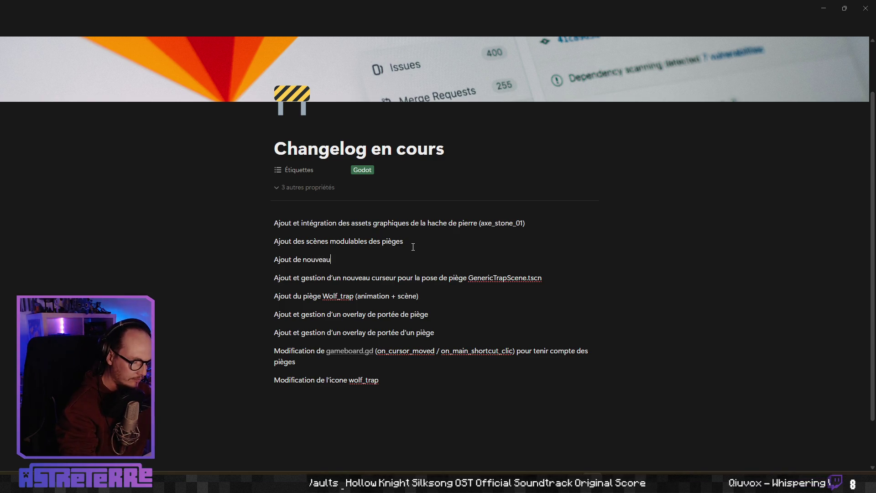
pyautogui.write('x types p')
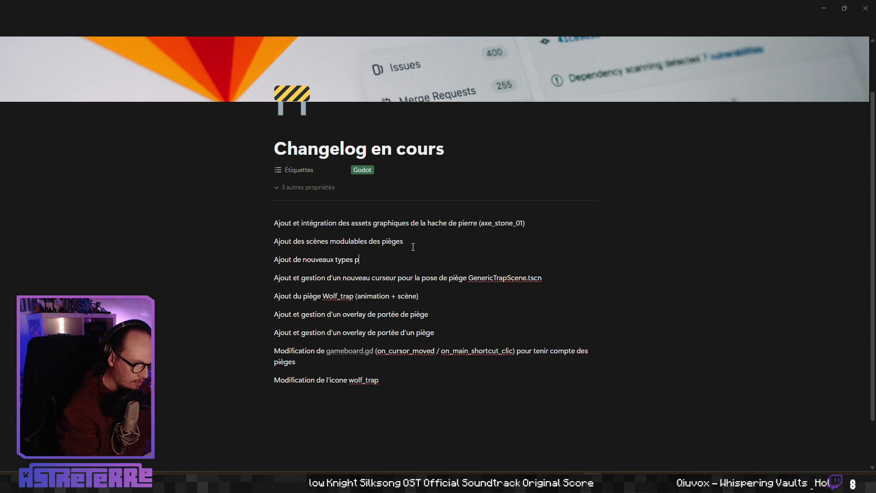
pyautogui.press('BackSpace')
pyautogui.write('au sol (')
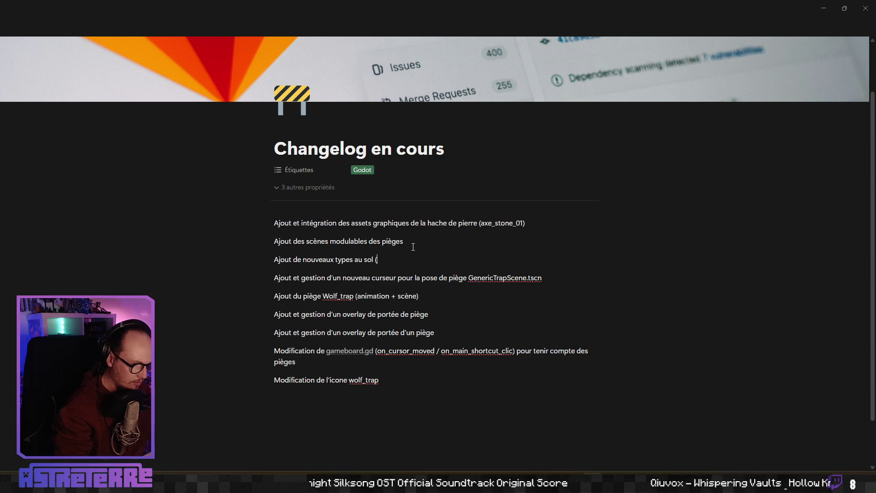
pyautogui.hotkey('ctrl', 'Left')
pyautogui.hotkey('ctrl', 'Left')
pyautogui.hotkey('ctrl', 'Left')
pyautogui.press('Left')
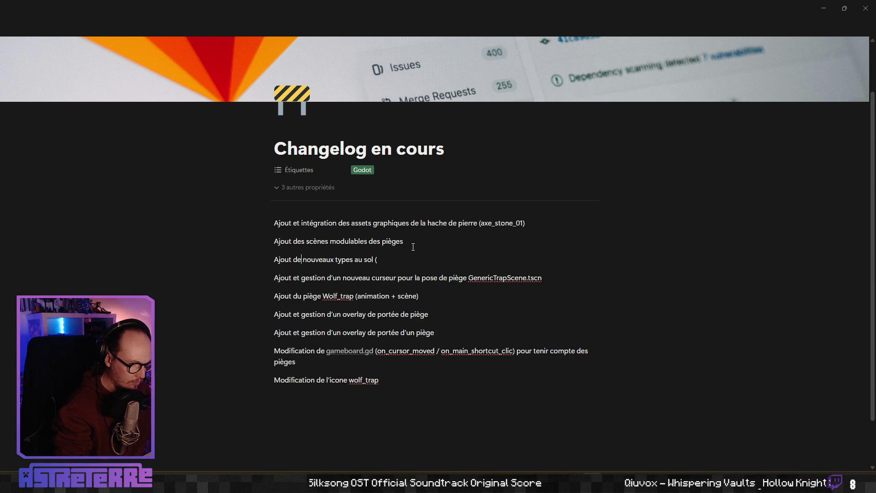
pyautogui.write('s assets des')
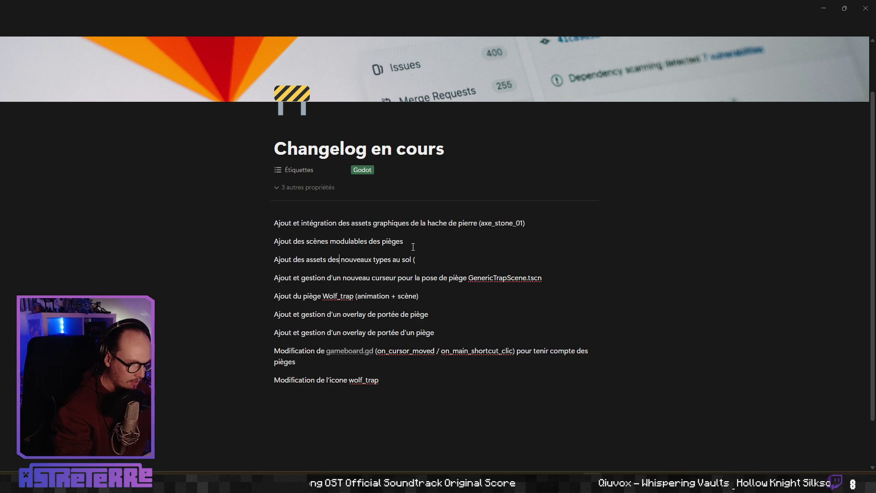
pyautogui.hotkey('ctrl', 'Right')
pyautogui.hotkey('ctrl', 'Right')
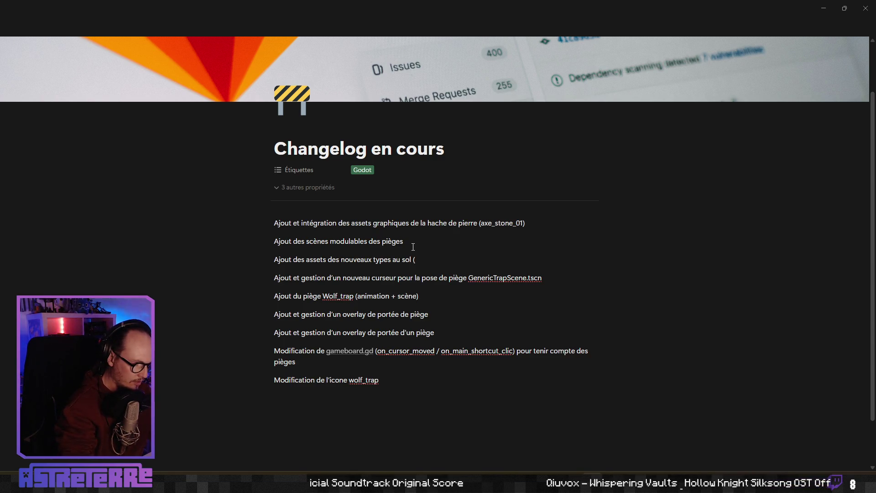
pyautogui.write('quand on fait tb')
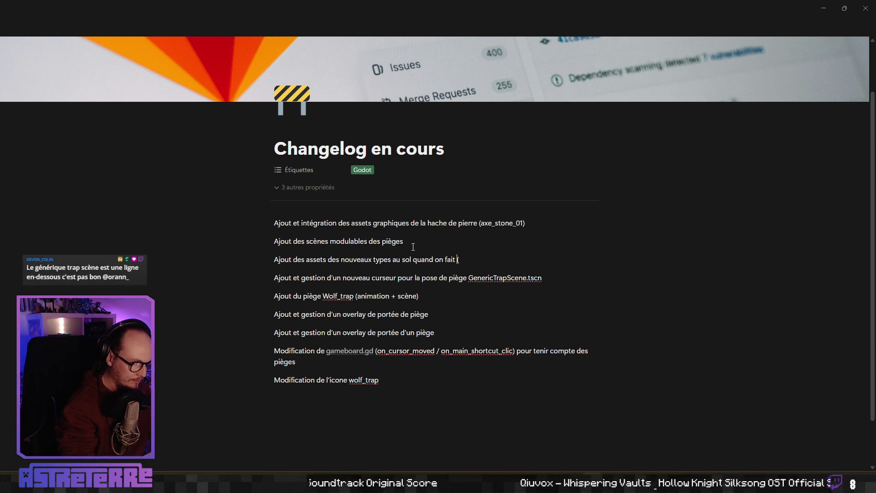
pyautogui.press('BackSpace')
pyautogui.write('ab')
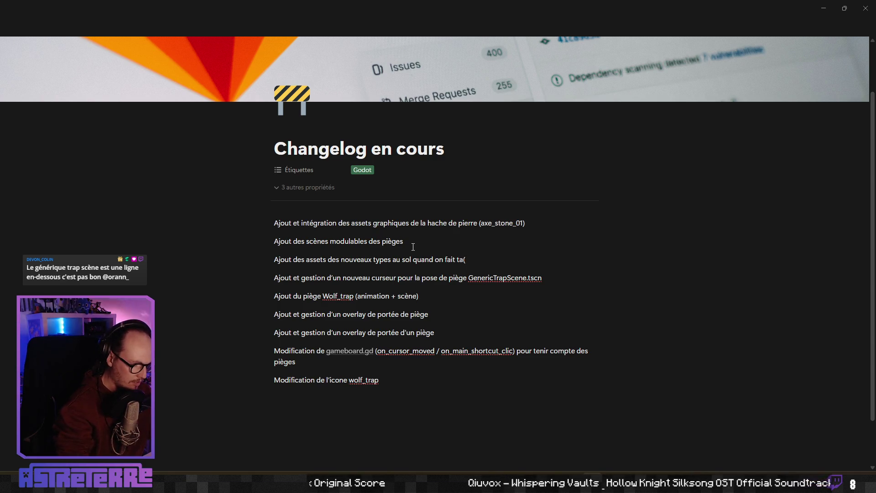
pyautogui.write(' (piercingf')
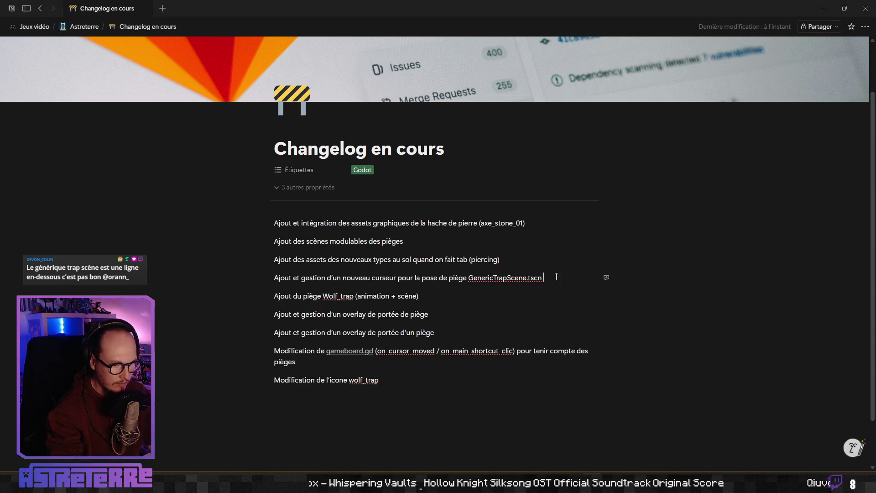
# Step: Move GenericTrapScene.tscn from the trap cursor entry to the end of the modular trap scenes entry
pyautogui.moveTo(544, 277); pyautogui.dragTo(465, 280)
pyautogui.hotkey('ctrl', 'c')
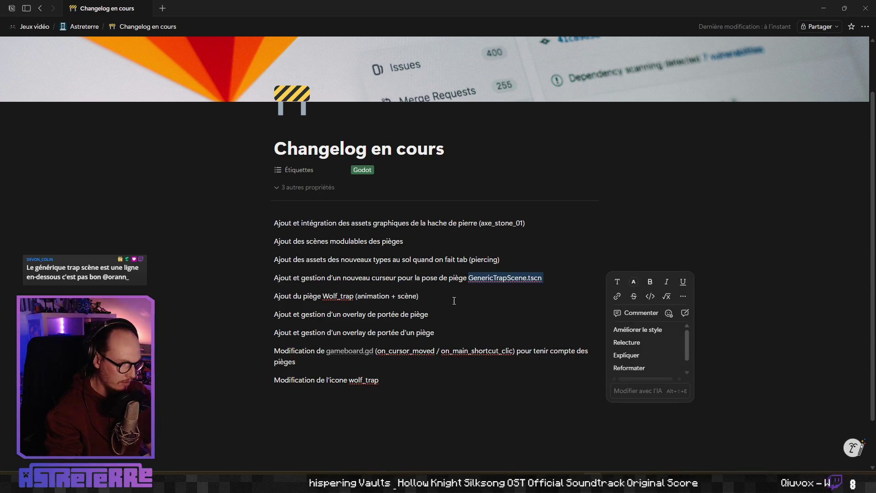
pyautogui.press('BackSpace')
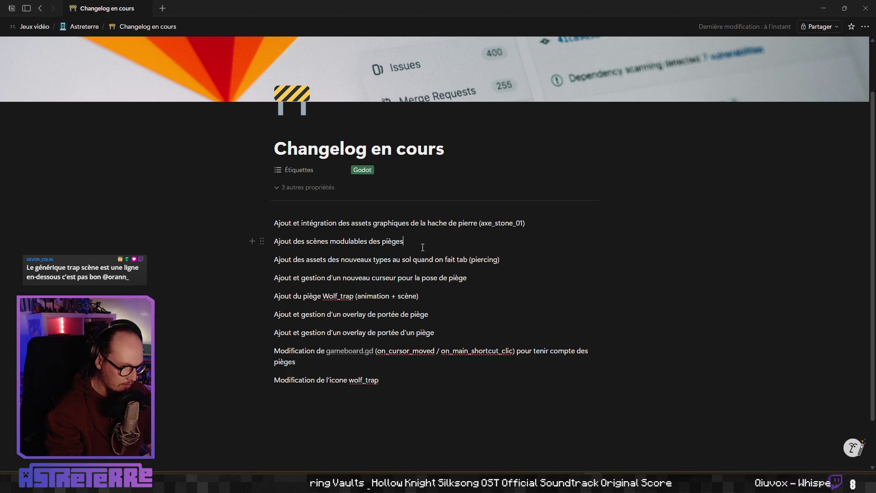
pyautogui.hotkey('ctrl', 'v')
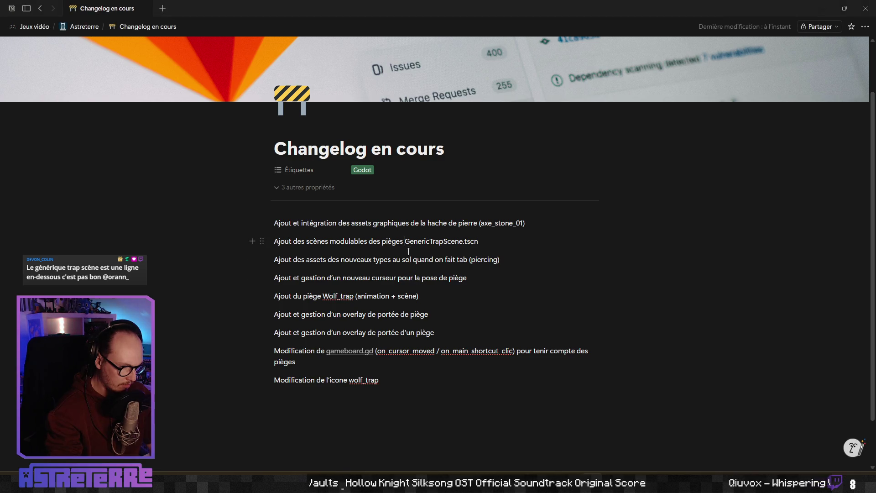
pyautogui.hotkey('ctrl', 'Left')
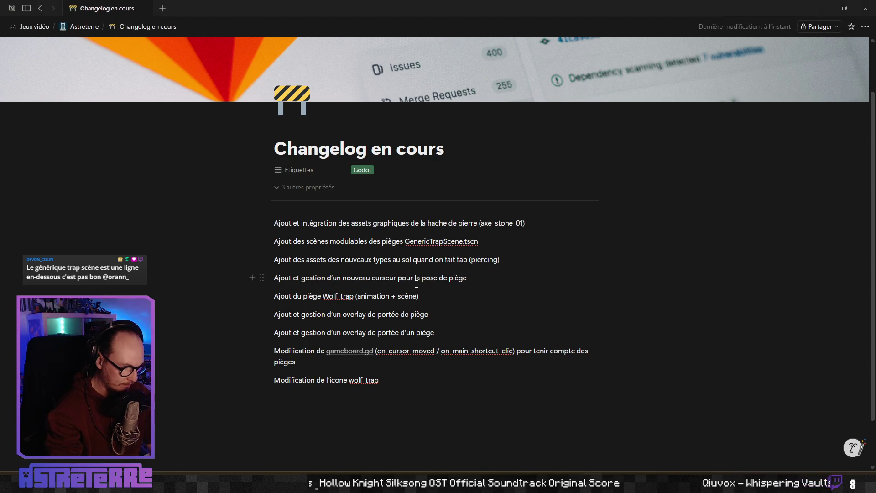
pyautogui.click(430, 296)
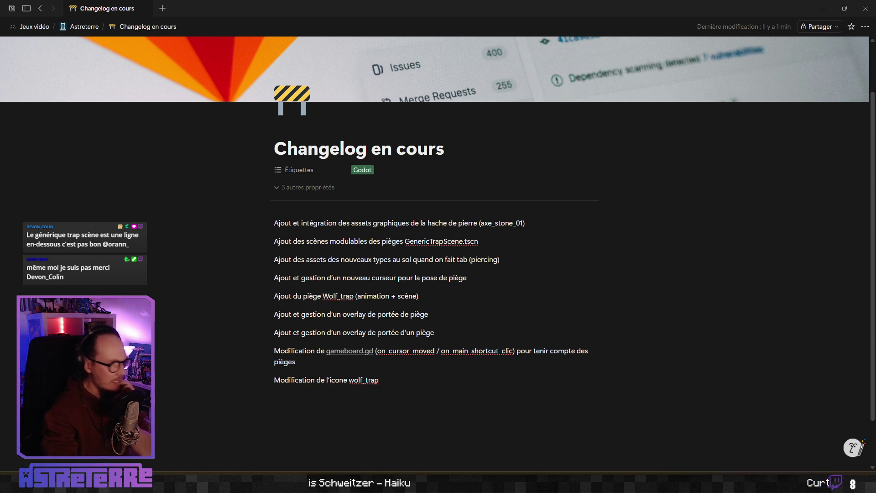
# Step: Add a final entry "Modification des scènes de Région pour ajouter le noeud traps_group"
pyautogui.click(465, 386)
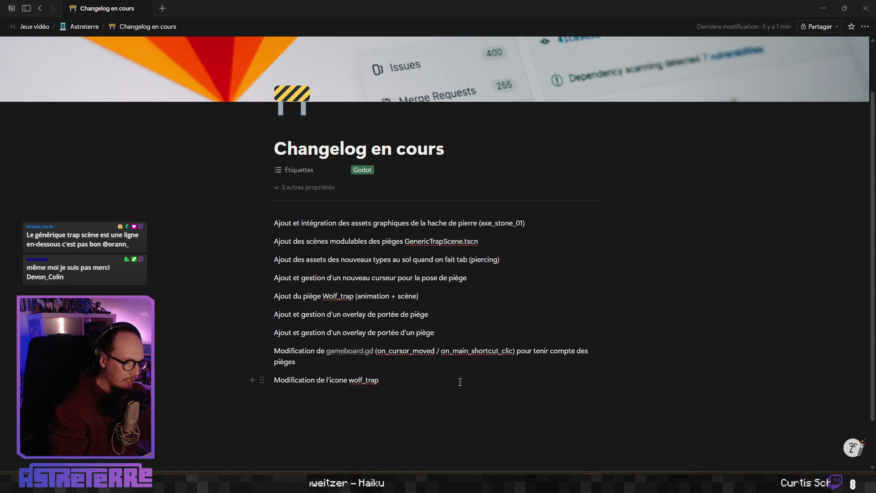
pyautogui.press('Return')
pyautogui.write('Mo')
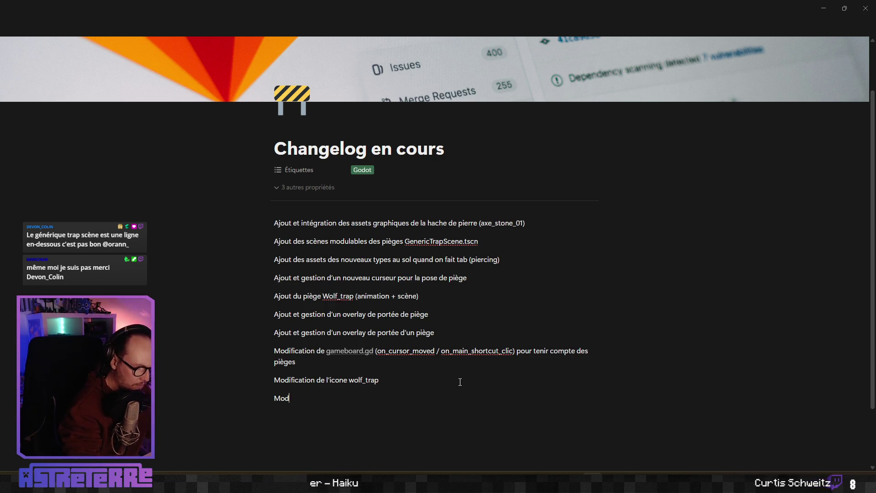
pyautogui.write(' des ')
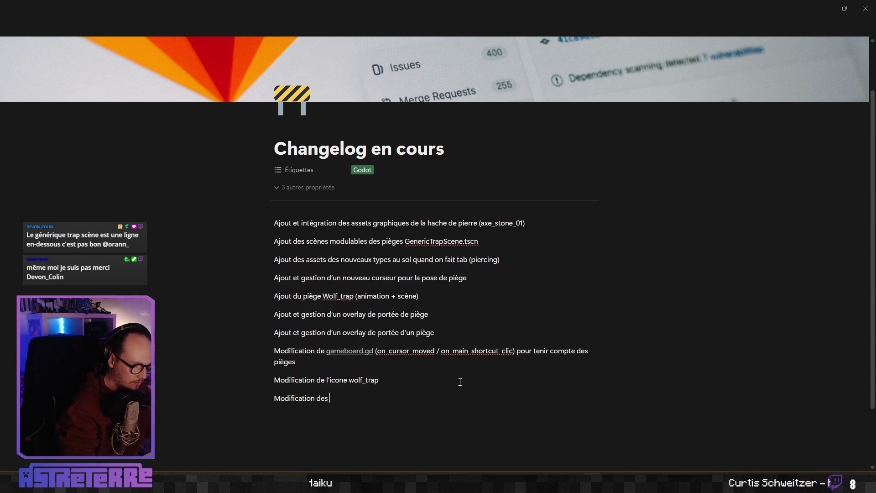
pyautogui.write('scènes de ')
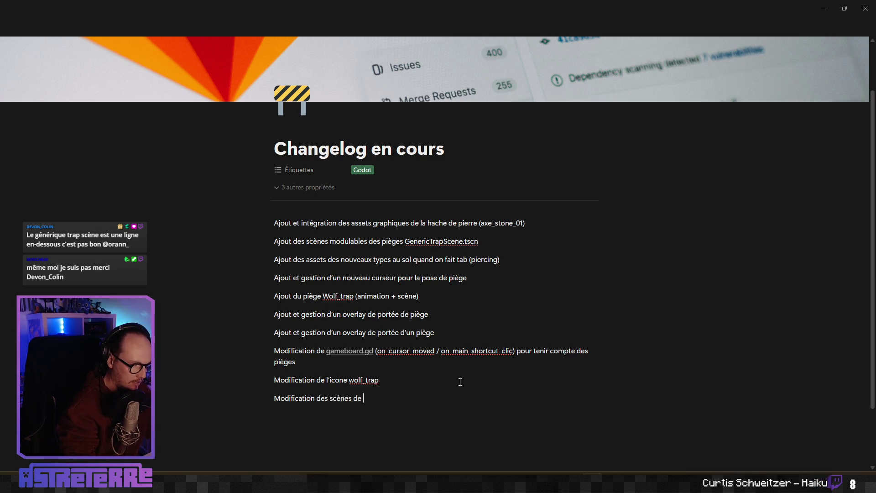
pyautogui.write('Région pour ajouter')
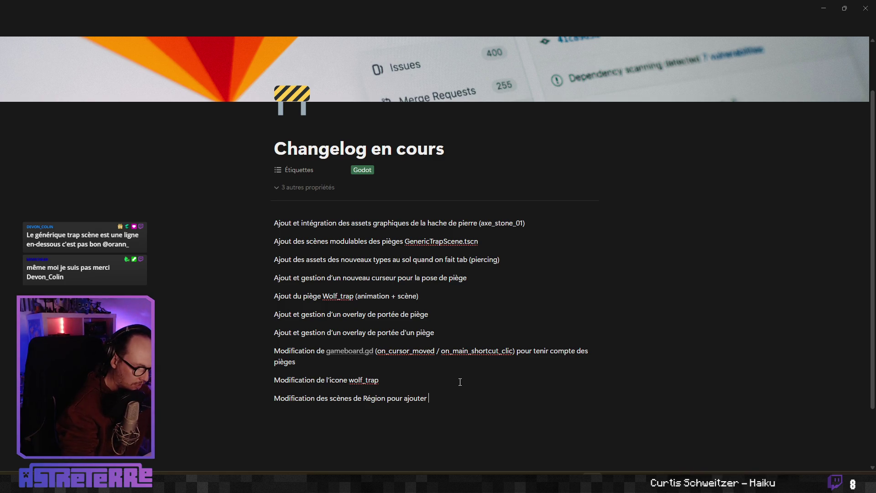
pyautogui.write('_sp_')
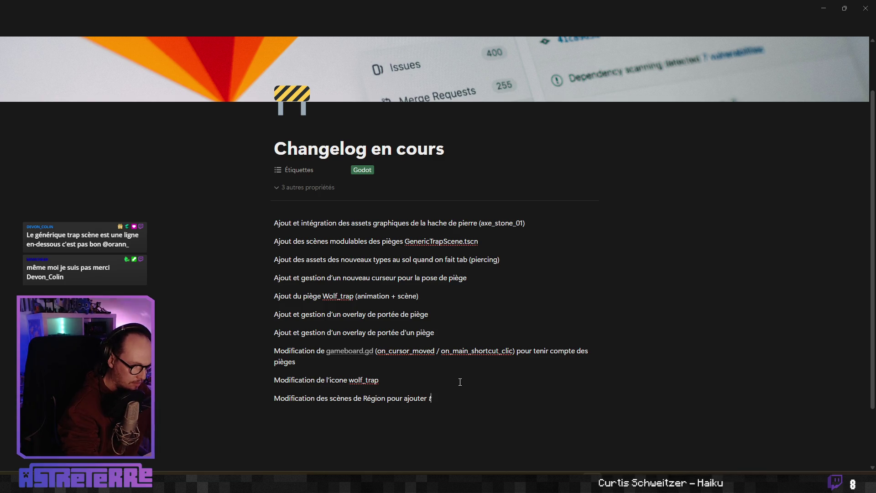
pyautogui.write('s_gro')
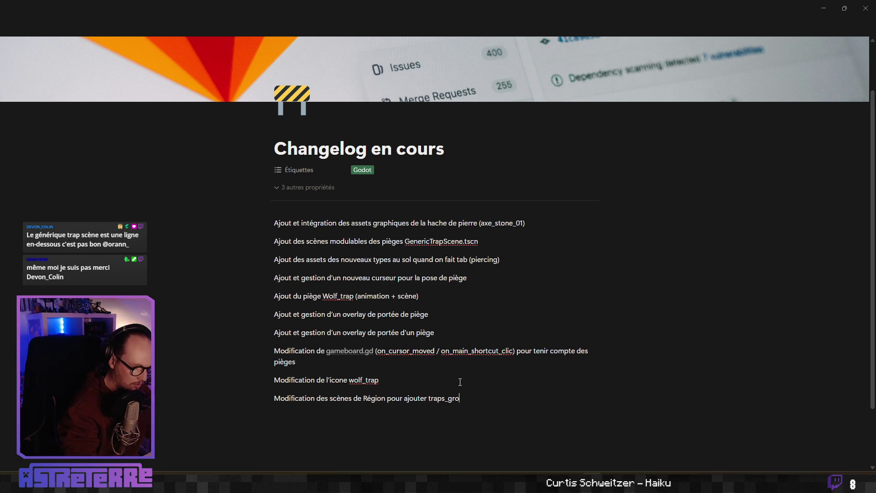
pyautogui.write('up')
pyautogui.press('Left')
pyautogui.press('Left')
pyautogui.press('Left')
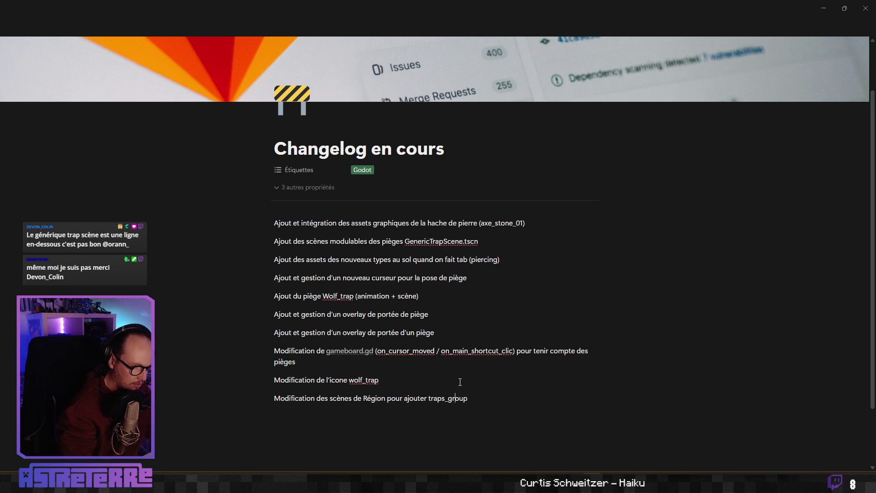
pyautogui.write('le noeud')
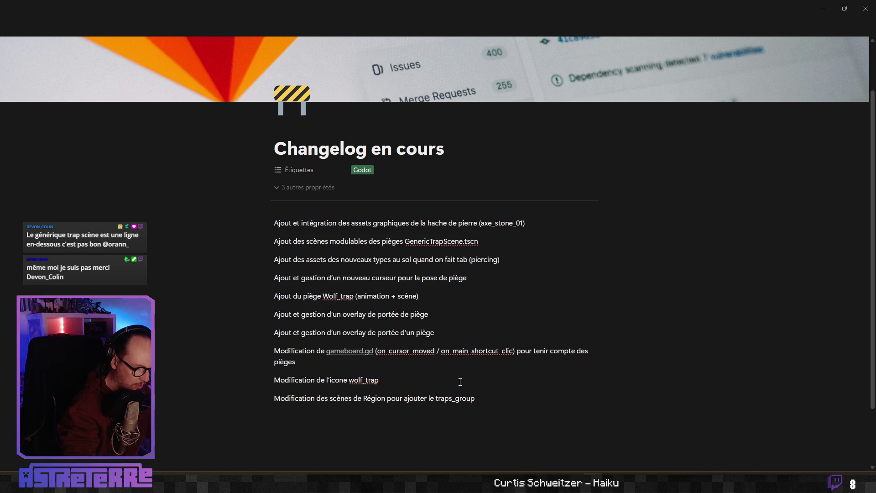
pyautogui.press('End')
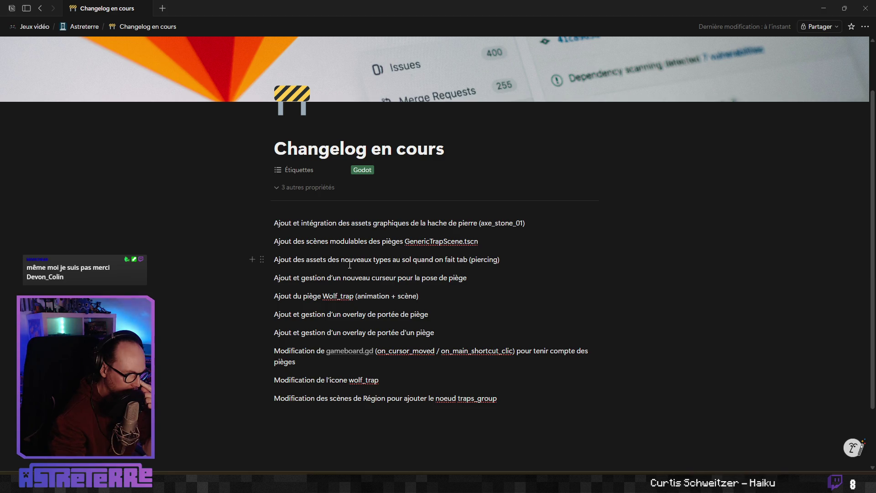
# Step: Insert "(overlay des effects tiles ou des pièges" before "quand", close it after tab, and end with ": piercing"
pyautogui.click(412, 259)
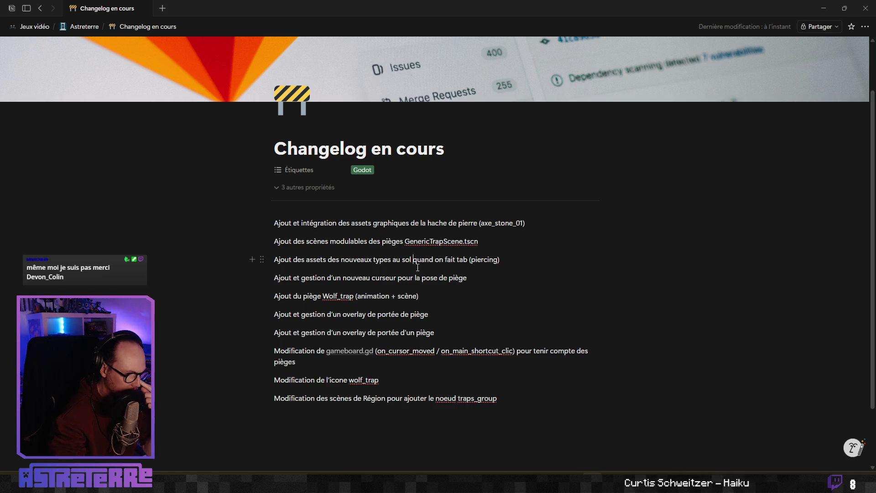
pyautogui.write('(overlay ')
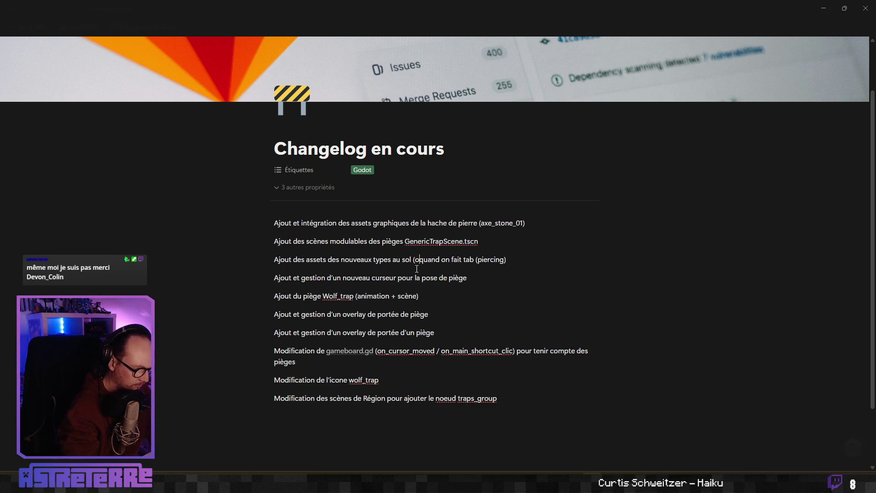
pyautogui.write('des effec')
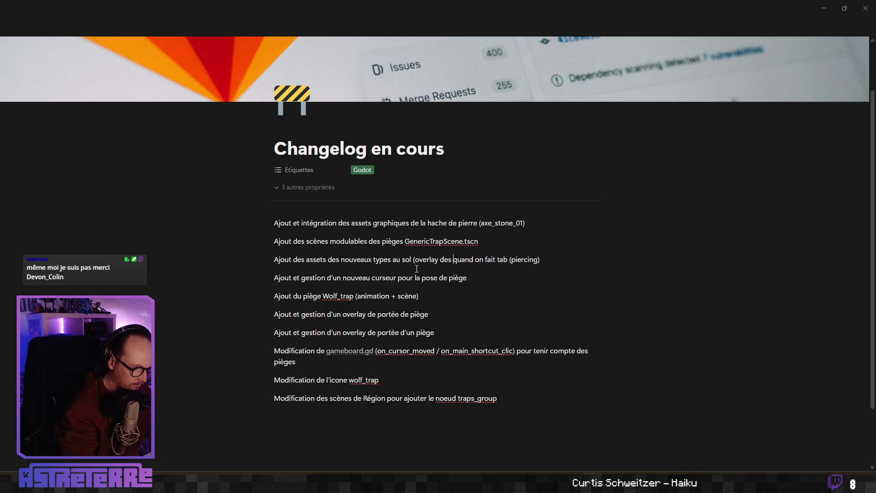
pyautogui.write('ts tiles ou des')
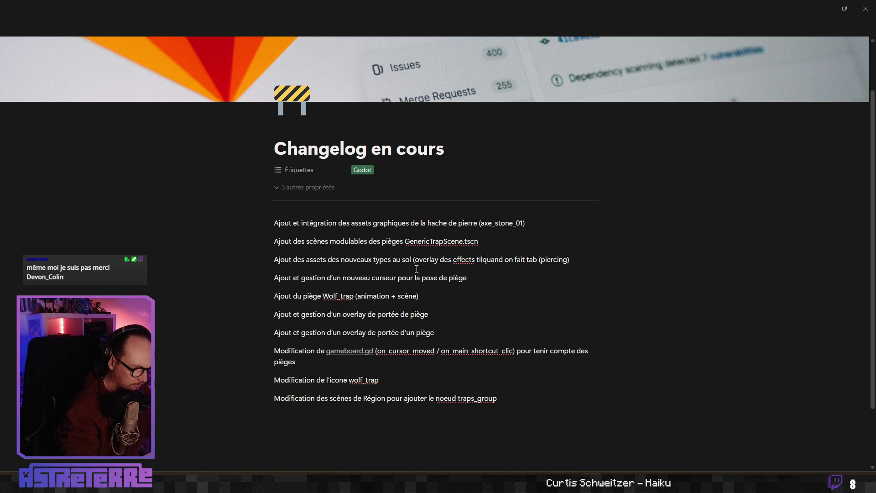
pyautogui.write(' pièges qua')
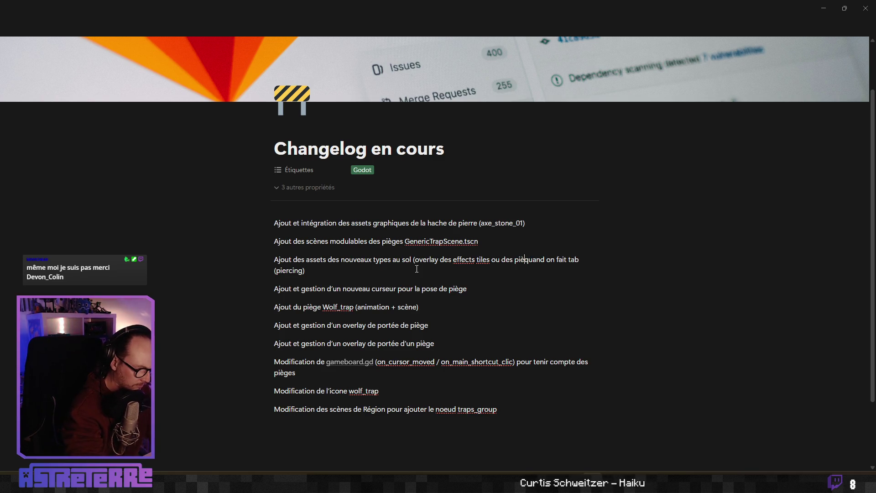
pyautogui.press('BackSpace')
pyautogui.press('BackSpace')
pyautogui.press('BackSpace')
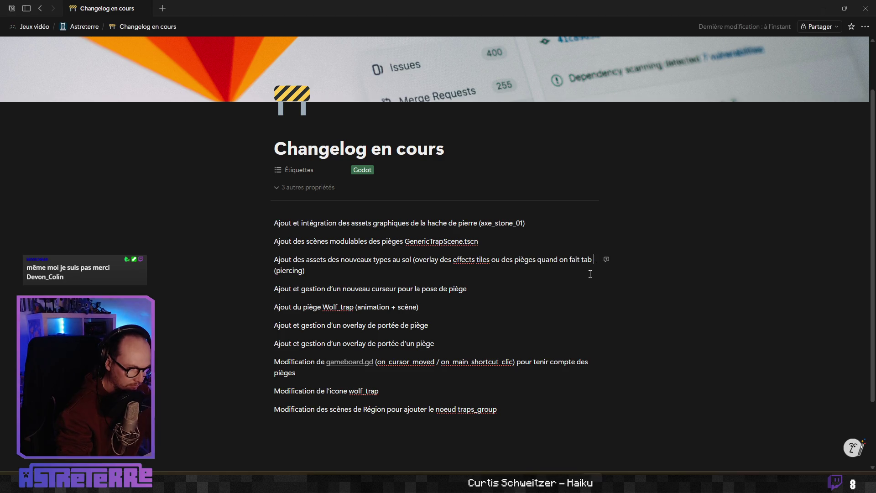
pyautogui.press('End')
pyautogui.write(')')
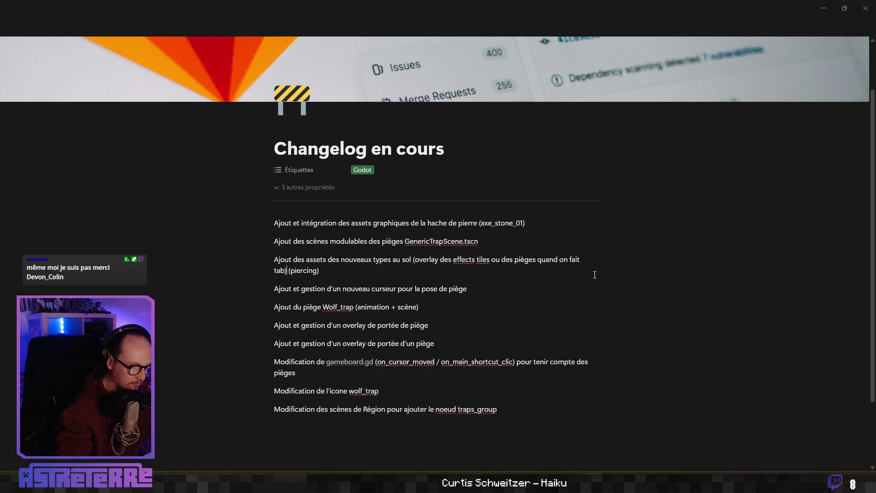
pyautogui.press('Right')
pyautogui.press('Right')
pyautogui.press('BackSpace')
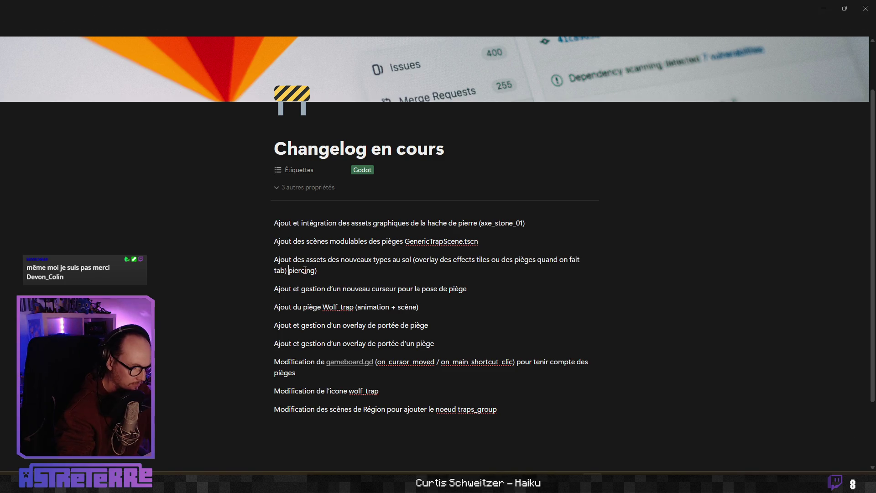
pyautogui.write(':')
pyautogui.press('End')
pyautogui.press('BackSpace')
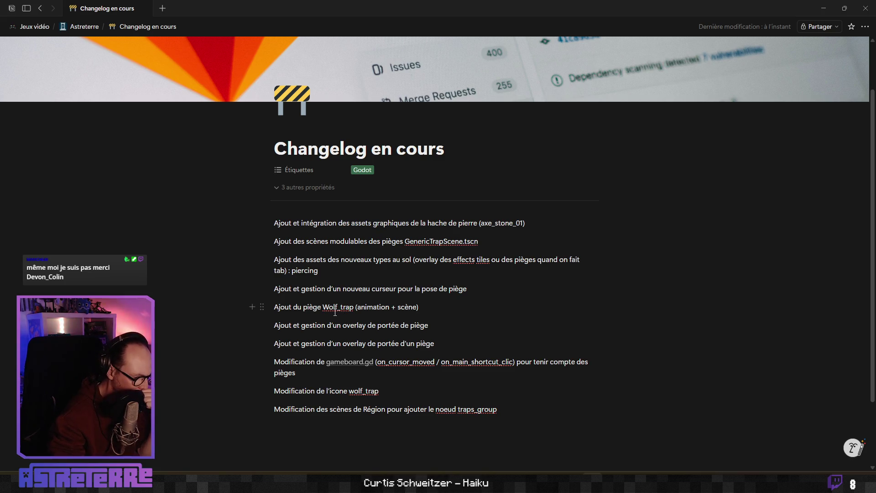
# Step: Select the whole trap range overlay entry, then dismiss the selection
pyautogui.click(323, 343)
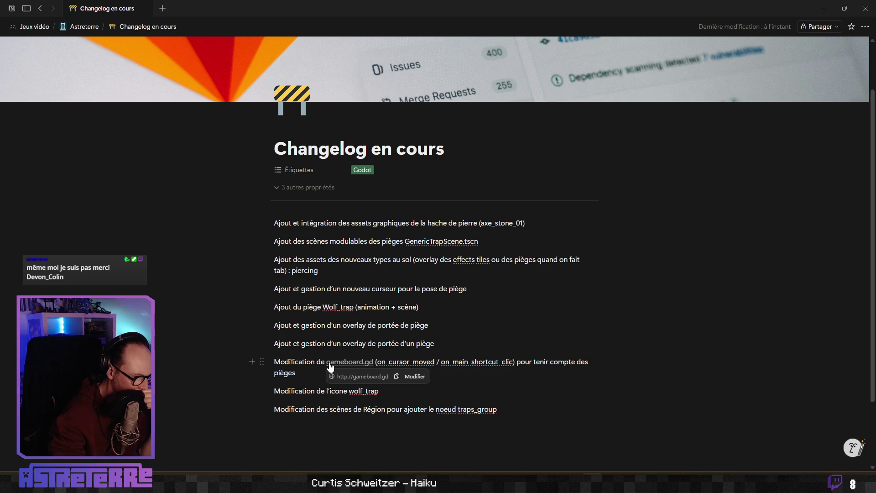
pyautogui.click(327, 409)
pyautogui.scroll(-2, 327, 406)
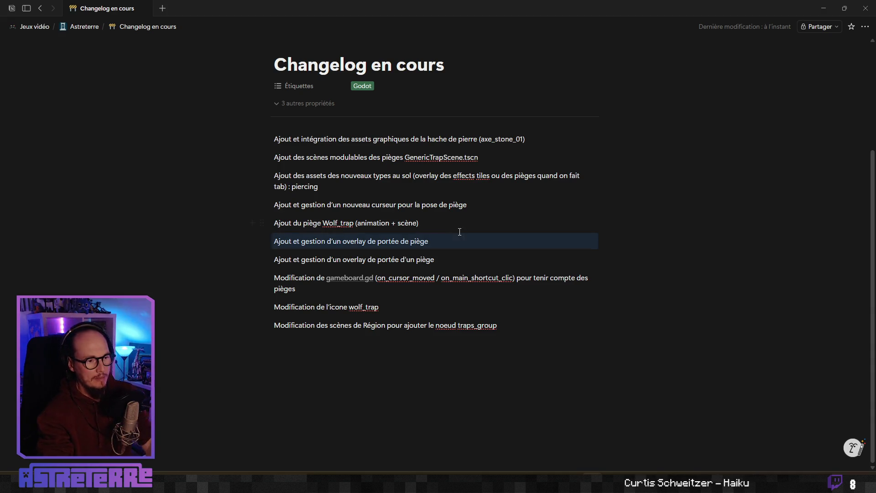
pyautogui.moveTo(217, 246); pyautogui.dragTo(459, 233)
pyautogui.press('Escape')
pyautogui.press('Escape')
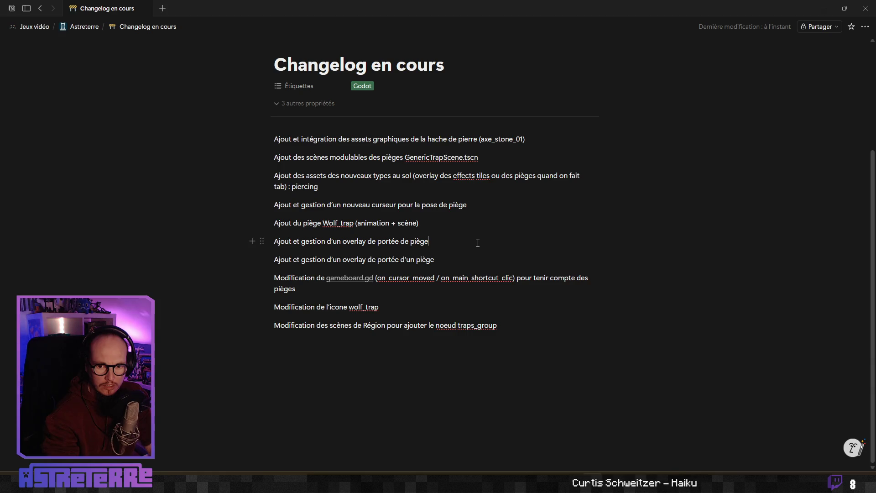
# Step: Minimize the Notion changelog so the OBS end screen 'Le stream est fini ! Merci à tous' shows
pyautogui.click(823, 8)
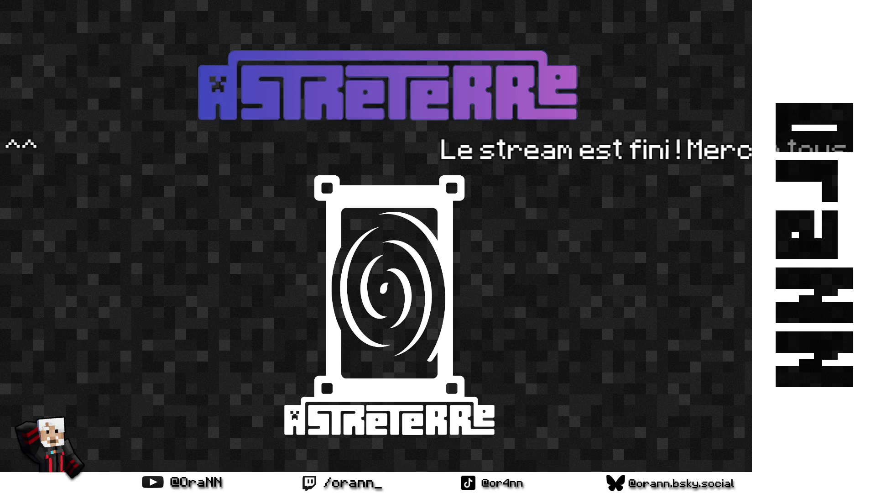